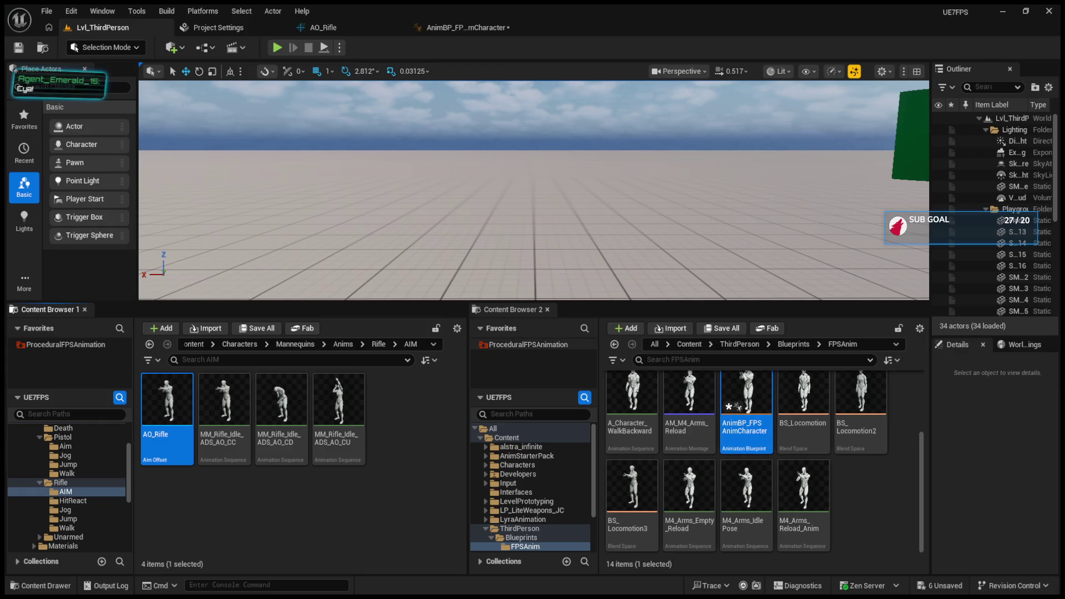
- Open the State graph inside AnimBP_FPSAnimCharacter's M4 state machine
{"action": "left_click", "coordinate": [466, 27]}
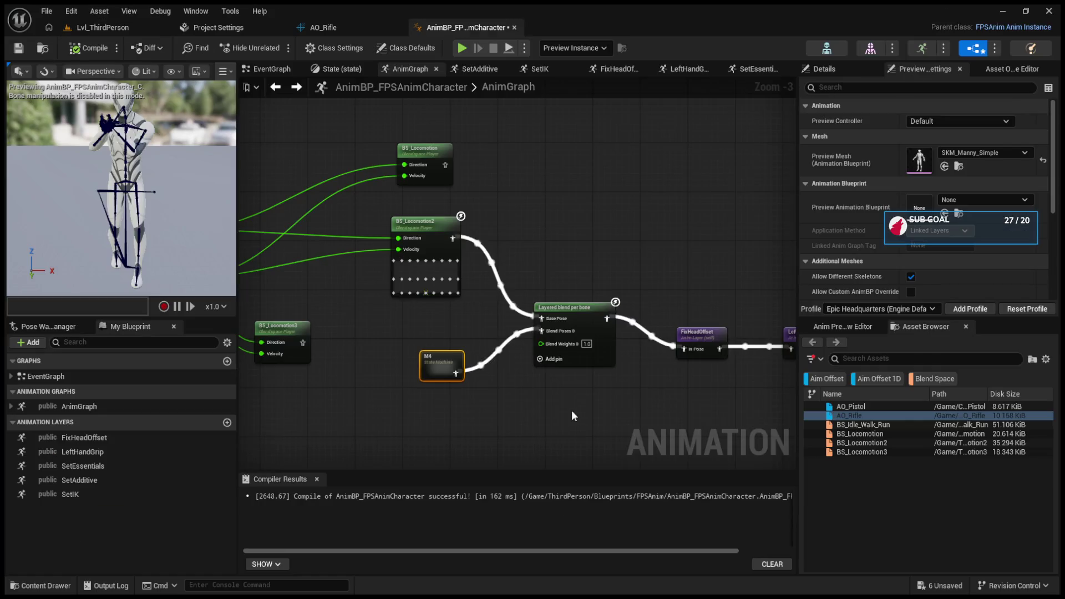
{"action": "left_click_drag", "start_coordinate": [435, 364], "coordinate": [409, 351]}
{"action": "mouse_move", "coordinate": [452, 405]}
{"action": "left_mouse_down"}
{"action": "mouse_move", "coordinate": [451, 351]}
{"action": "mouse_move", "coordinate": [389, 328]}
{"action": "left_mouse_up"}
{"action": "left_click", "coordinate": [465, 252]}
{"action": "double_click", "coordinate": [368, 295]}
{"action": "double_click", "coordinate": [610, 275]}
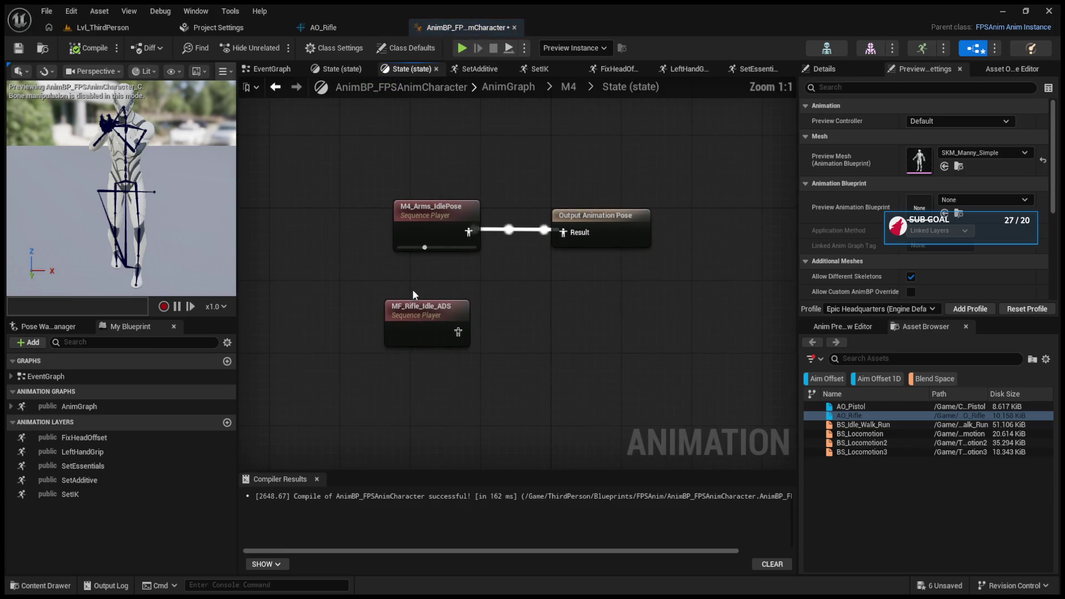
- Preview the MF_Rifle_Idle_ADS animation, then come back to the State graph
{"action": "left_click", "coordinate": [438, 318]}
{"action": "double_click", "coordinate": [438, 318]}
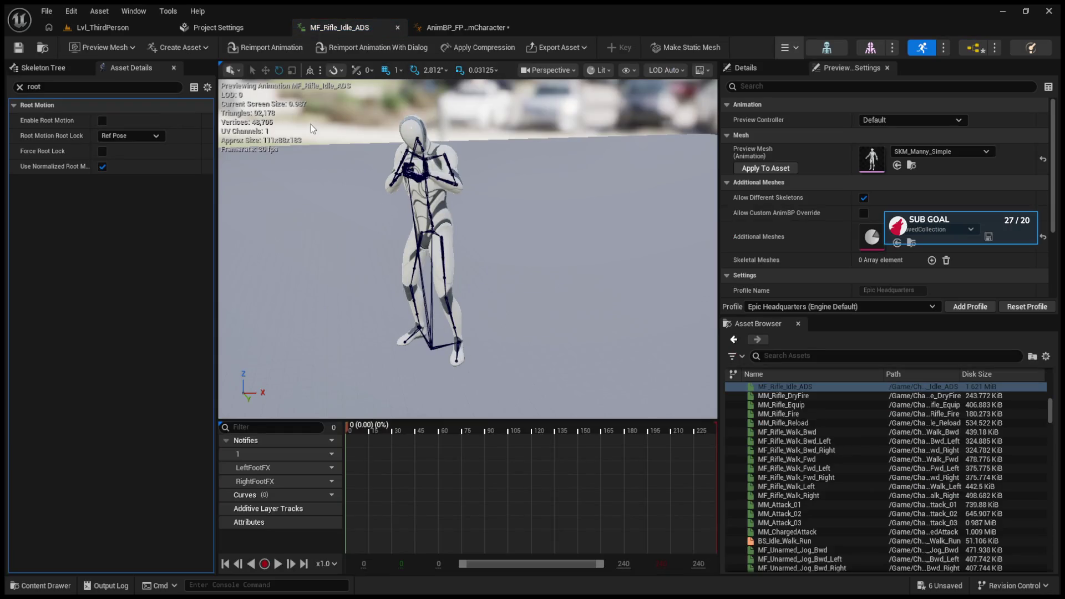
{"action": "left_click", "coordinate": [133, 26]}
{"action": "left_click", "coordinate": [321, 26]}
{"action": "left_click", "coordinate": [461, 27]}
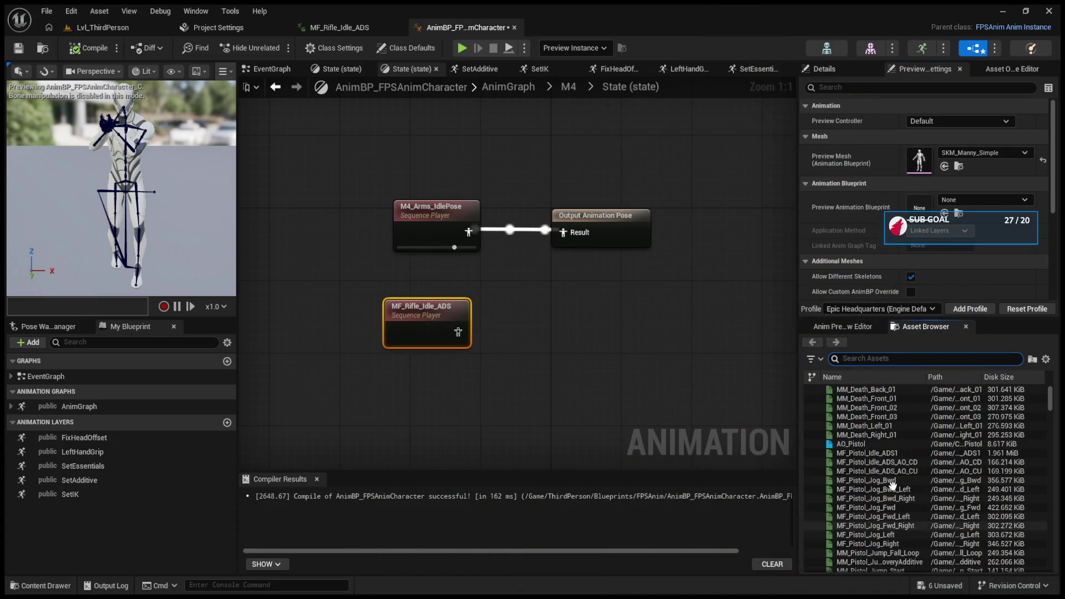
- Search the Asset Browser for 'rifle_idle' animations
{"action": "type", "text": "rifle"}
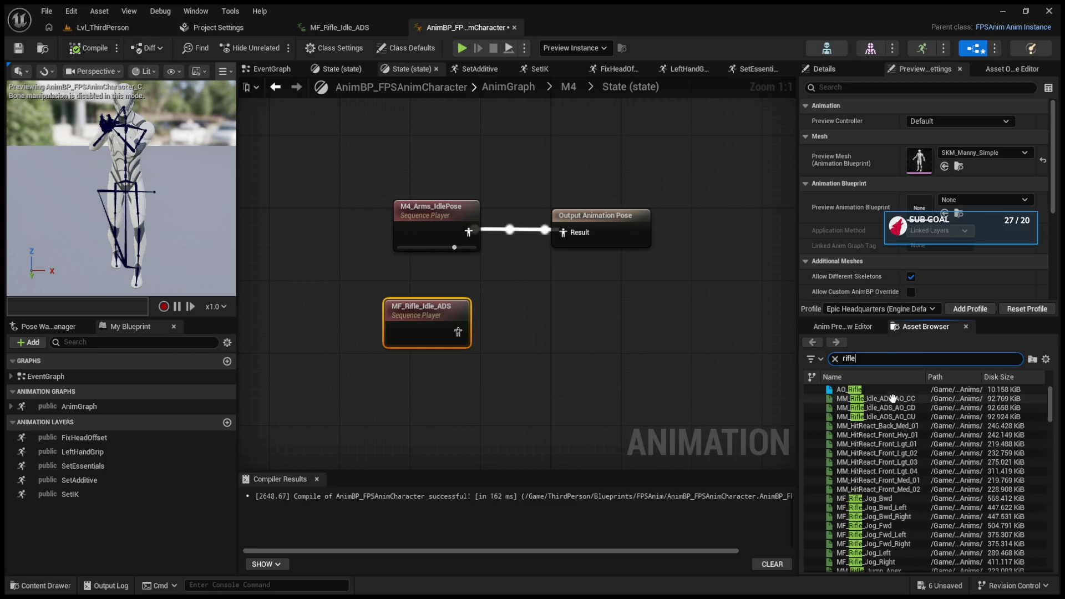
{"action": "scroll", "coordinate": [905, 469], "scroll_direction": "down", "scroll_amount": 4}
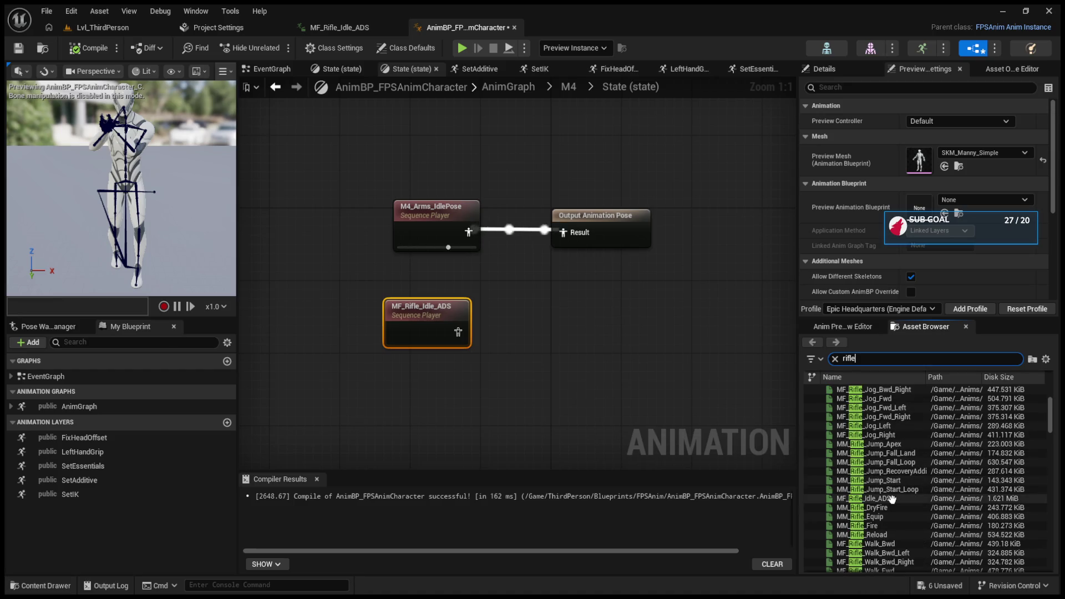
{"action": "scroll", "coordinate": [936, 507], "scroll_direction": "down", "scroll_amount": 1}
{"action": "scroll", "coordinate": [937, 507], "scroll_direction": "down", "scroll_amount": 3}
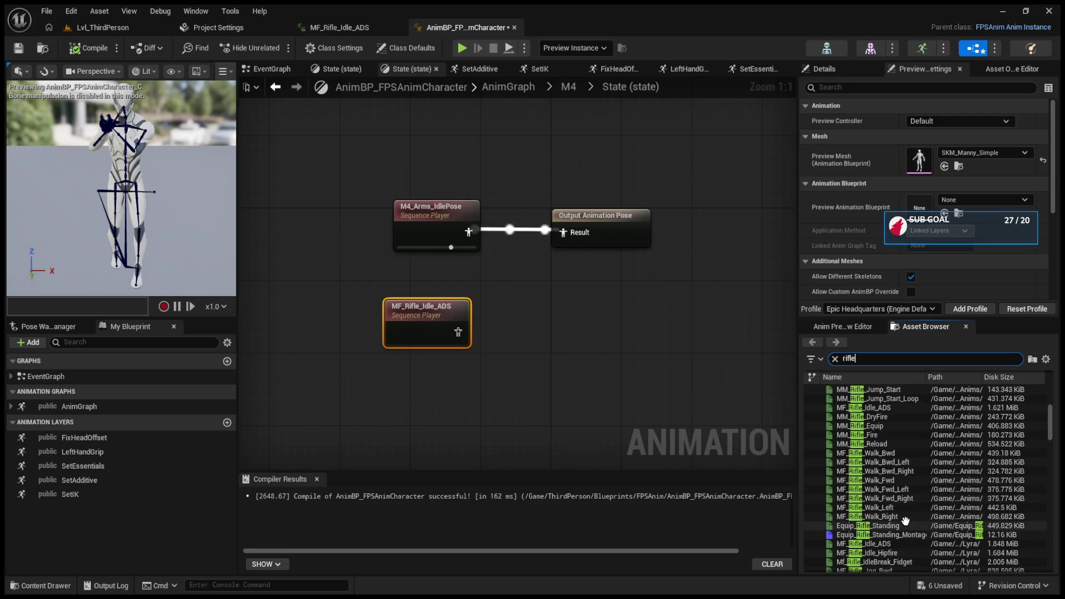
{"action": "scroll", "coordinate": [905, 520], "scroll_direction": "up", "scroll_amount": 8}
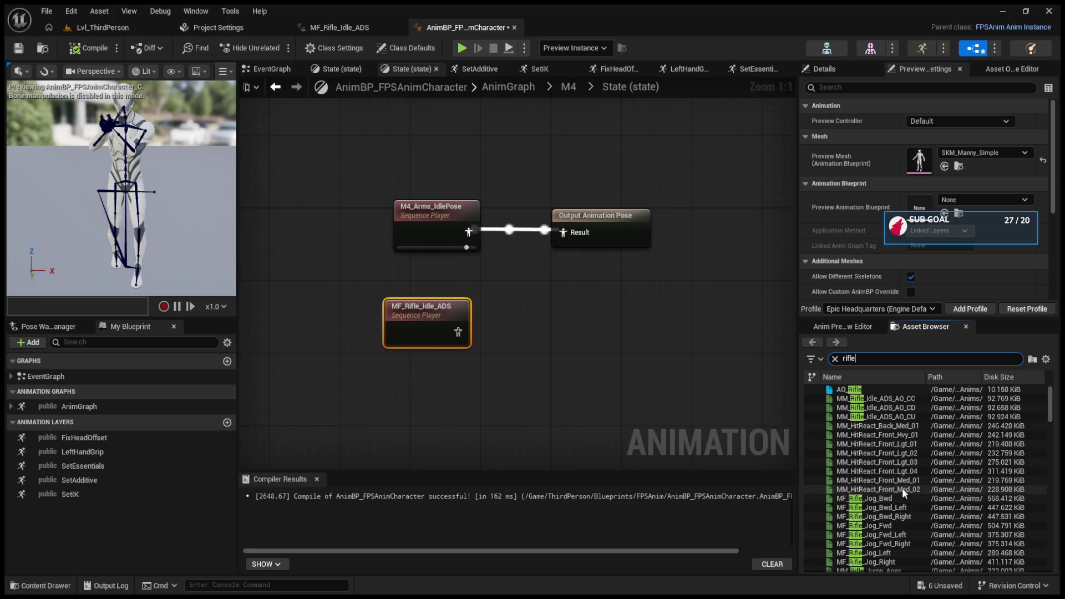
{"action": "type", "text": "_l"}
{"action": "type", "text": "dle"}
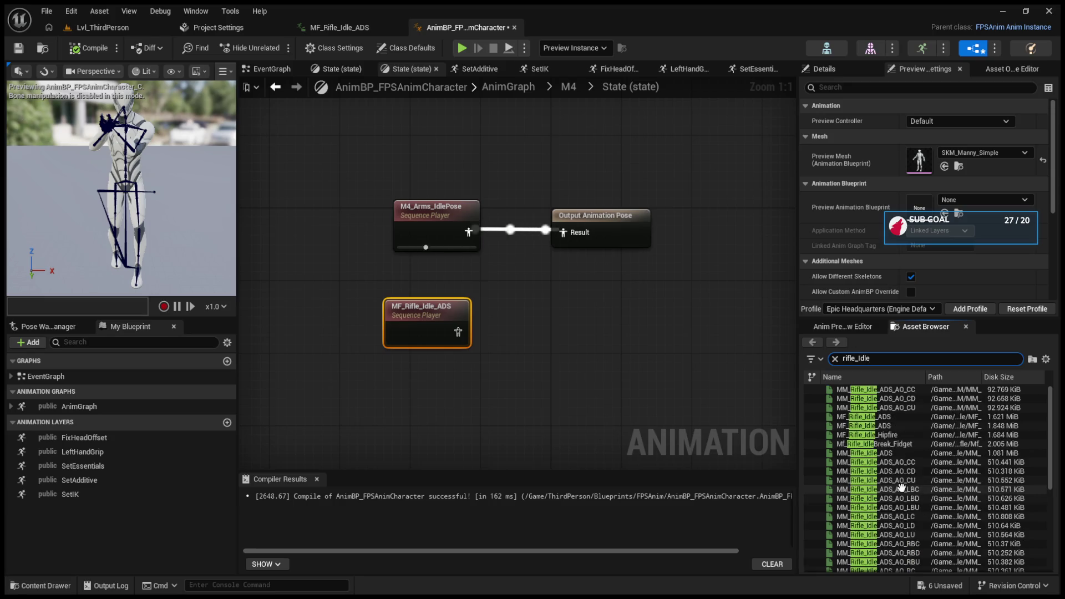
{"action": "scroll", "coordinate": [910, 544], "scroll_direction": "down", "scroll_amount": 5}
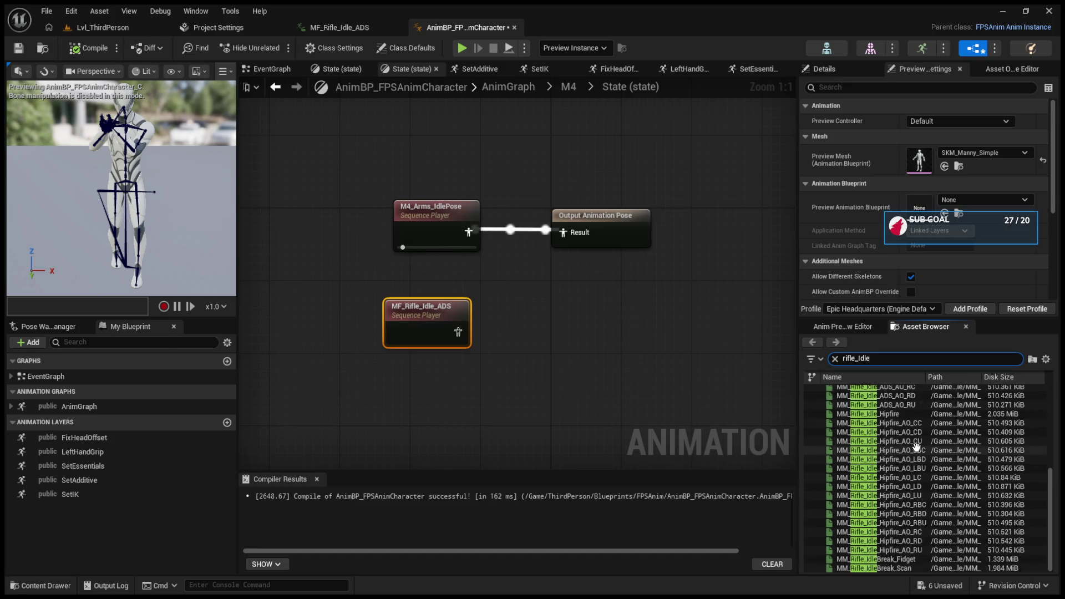
{"action": "scroll", "coordinate": [906, 549], "scroll_direction": "up", "scroll_amount": 2}
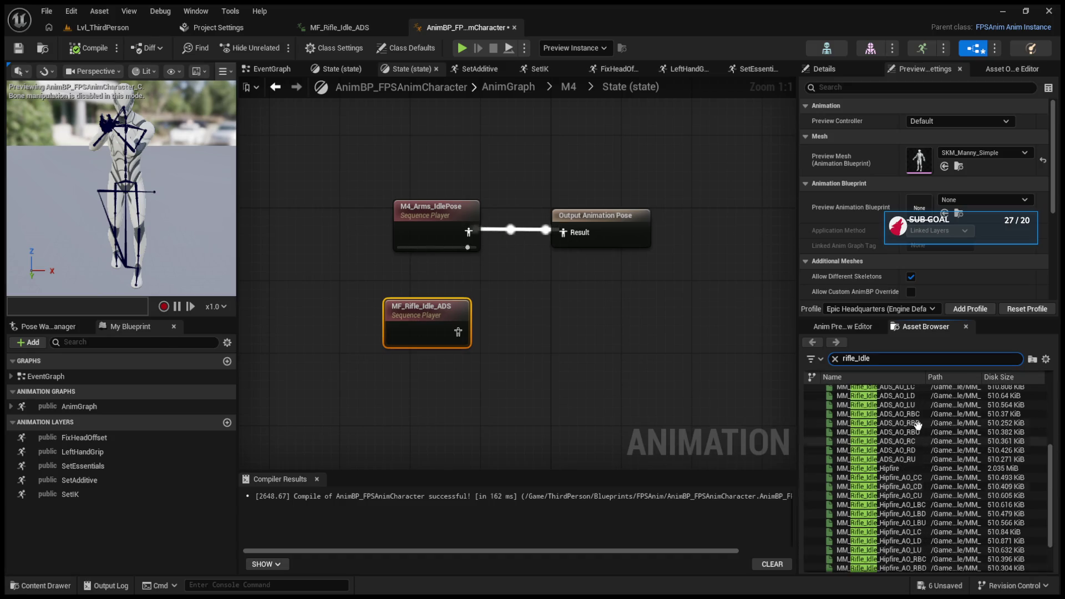
- Wire a new MM_Rifle_Idle_Hipfire player into Output Animation Pose and compile
{"action": "left_click", "coordinate": [894, 469]}
{"action": "left_click_drag", "start_coordinate": [477, 464], "coordinate": [408, 367]}
{"action": "mouse_move", "coordinate": [468, 387]}
{"action": "left_mouse_down"}
{"action": "mouse_move", "coordinate": [499, 275]}
{"action": "mouse_move", "coordinate": [541, 231]}
{"action": "mouse_move", "coordinate": [562, 232]}
{"action": "left_mouse_up"}
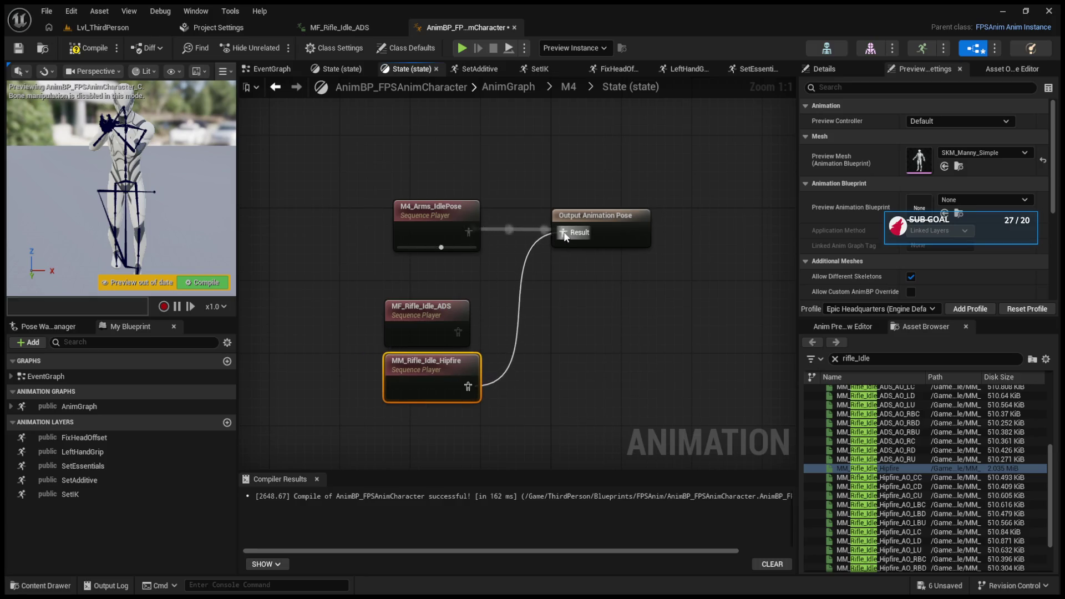
{"action": "left_click", "coordinate": [206, 282]}
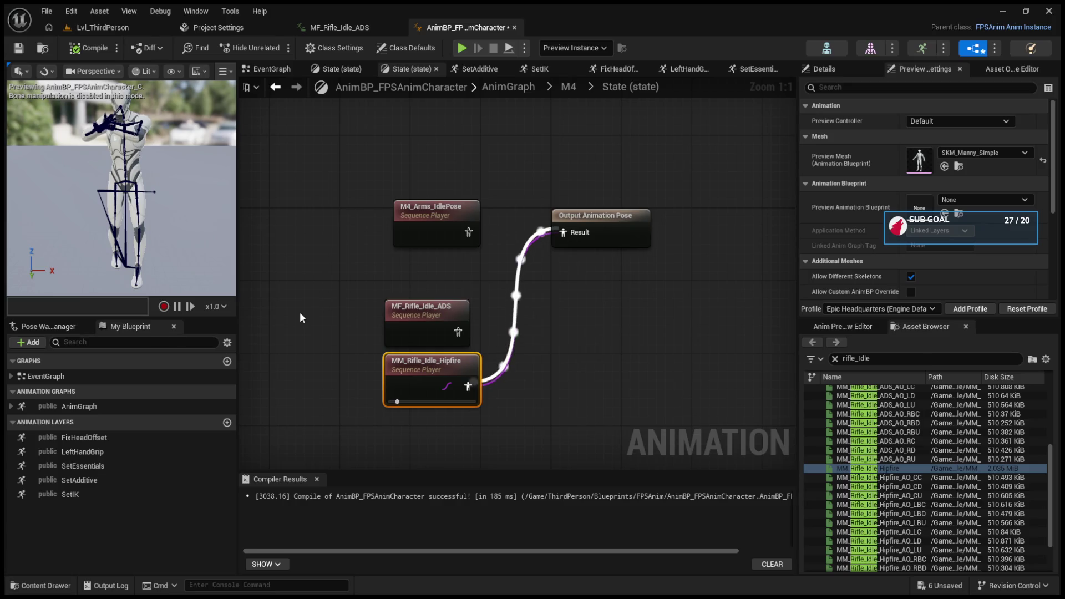
{"action": "left_click", "coordinate": [102, 27]}
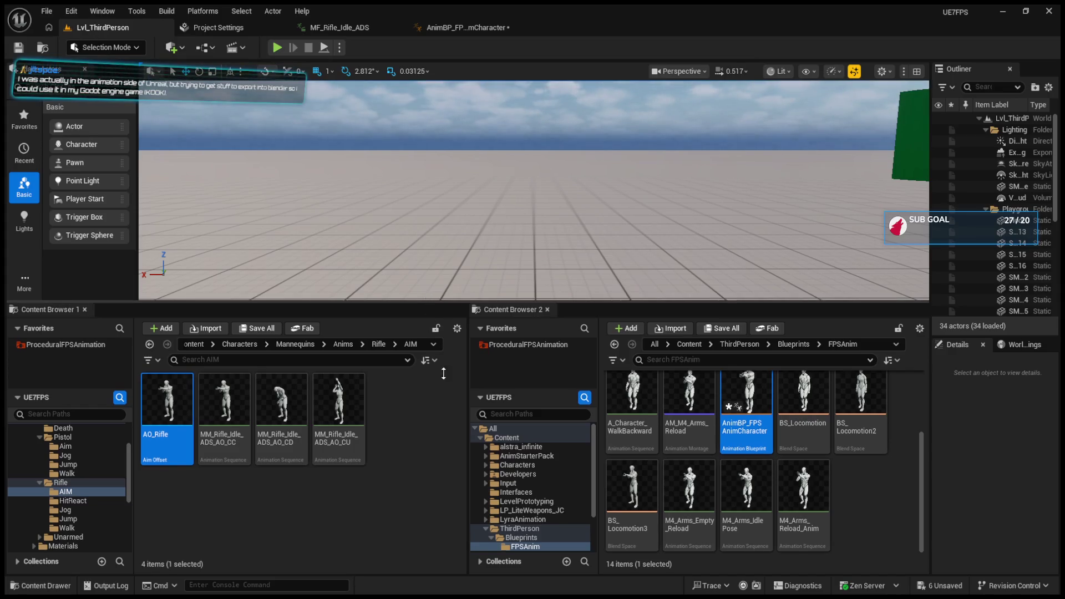
- Enlarge the level viewport, start Play-In-Editor and equip the rifle with key 1
{"action": "left_click_drag", "start_coordinate": [429, 302], "coordinate": [452, 396]}
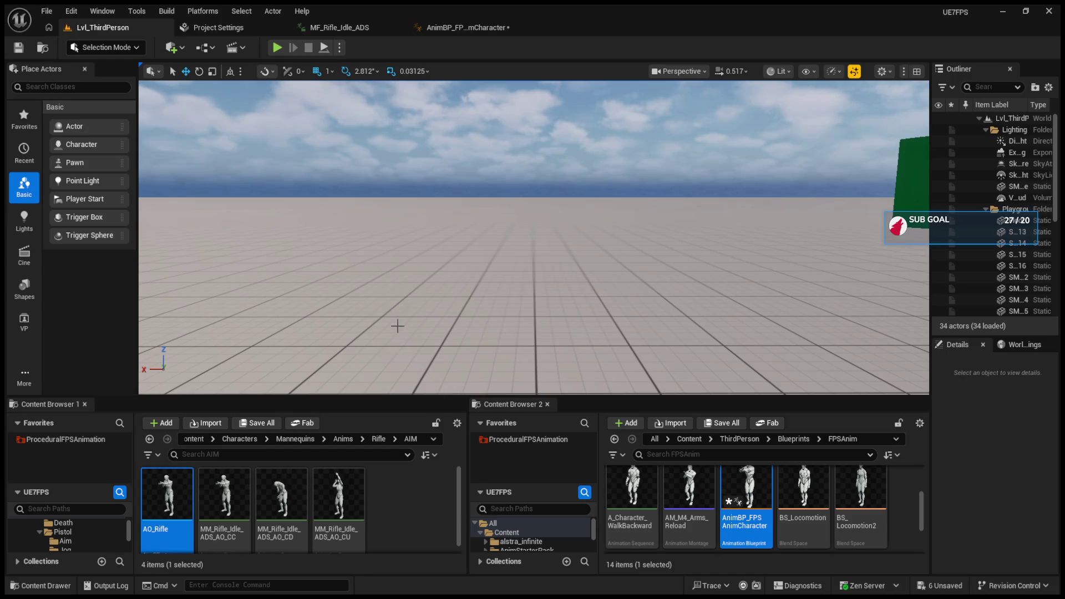
{"action": "left_click", "coordinate": [277, 47]}
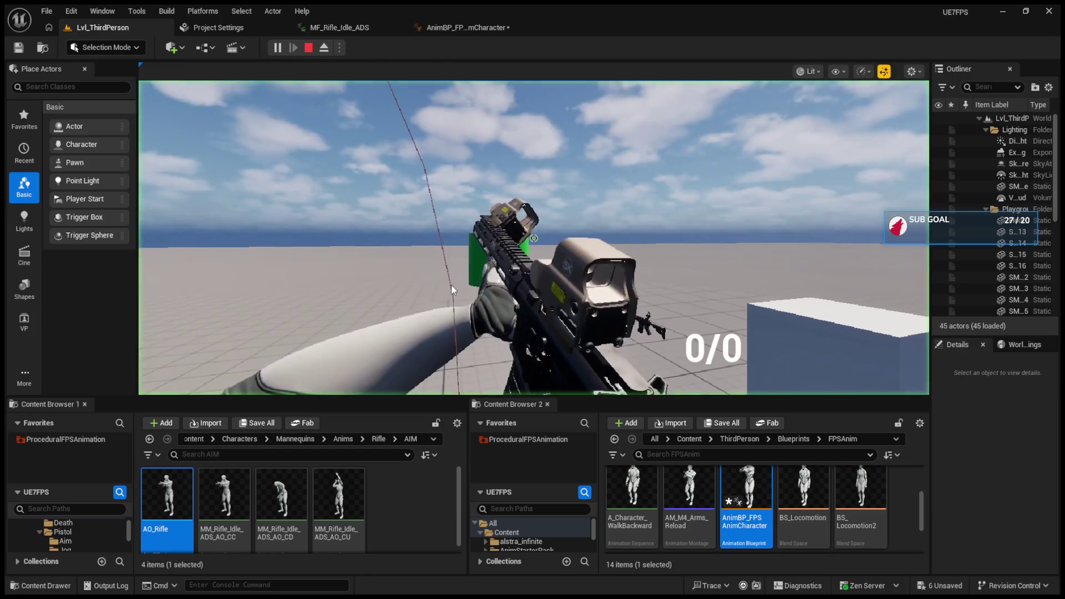
{"action": "key", "text": "1"}
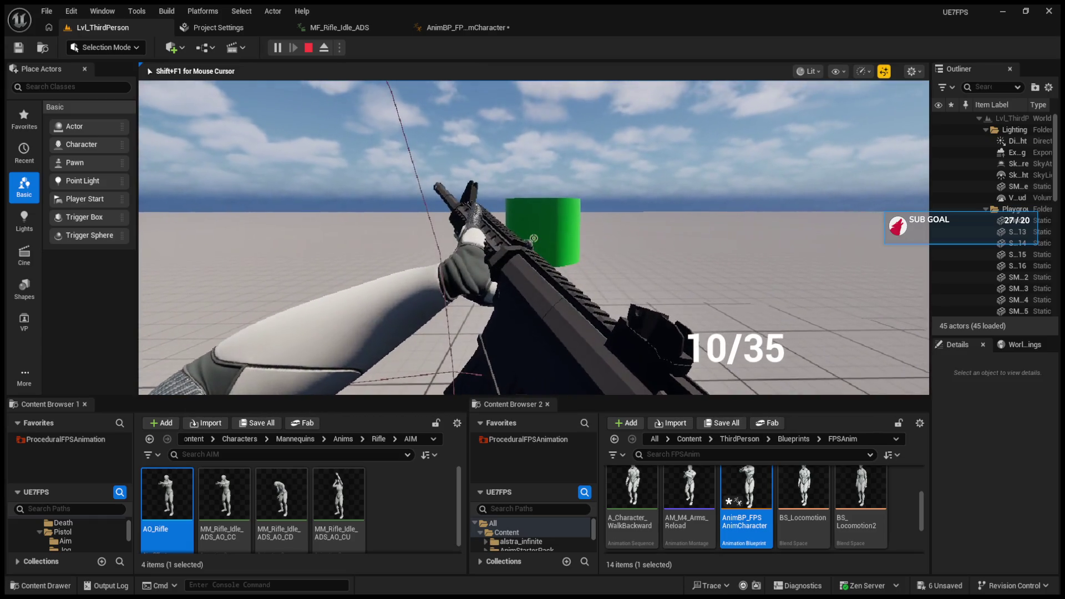
- Eject with F8 to inspect the character, repossess it, then release control with Shift+F1
{"action": "key", "text": "F8"}
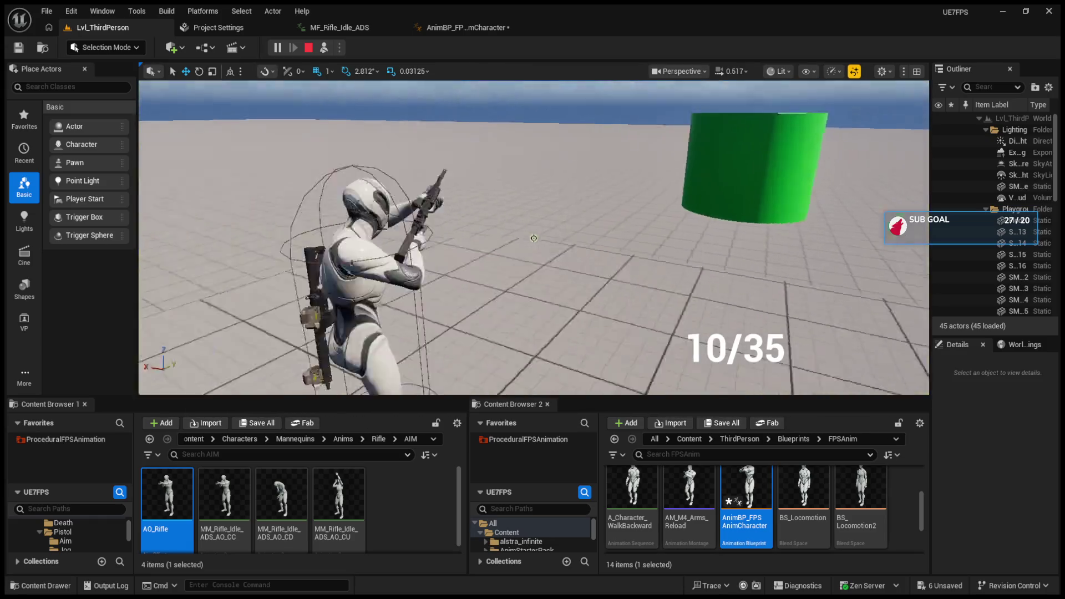
{"action": "scroll", "coordinate": [534, 238], "scroll_direction": "up", "scroll_amount": 5}
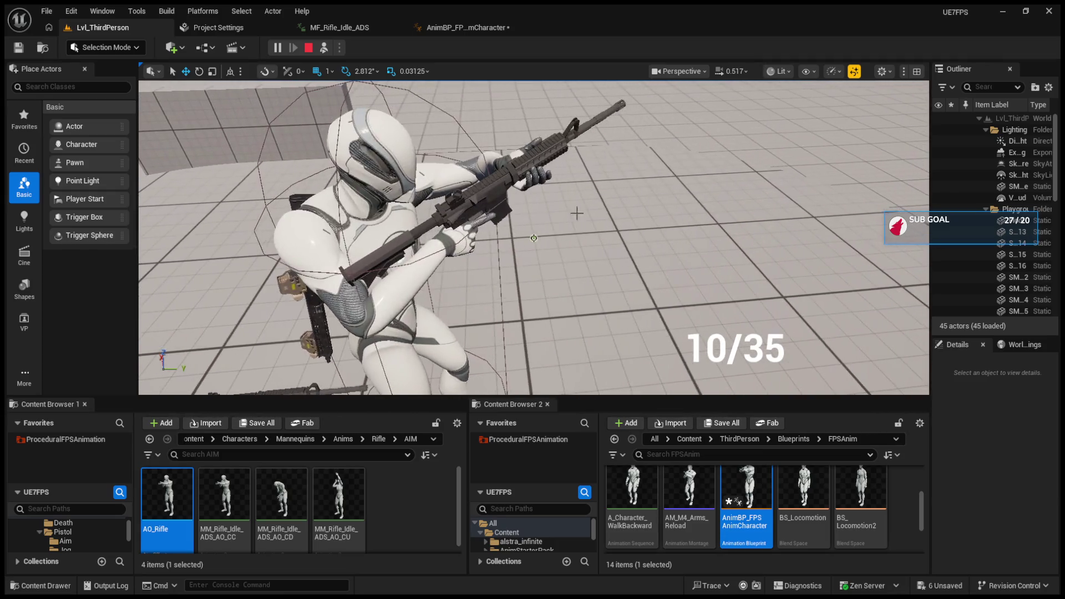
{"action": "key", "text": "F8"}
{"action": "scroll", "coordinate": [534, 238], "scroll_direction": "up", "scroll_amount": 1}
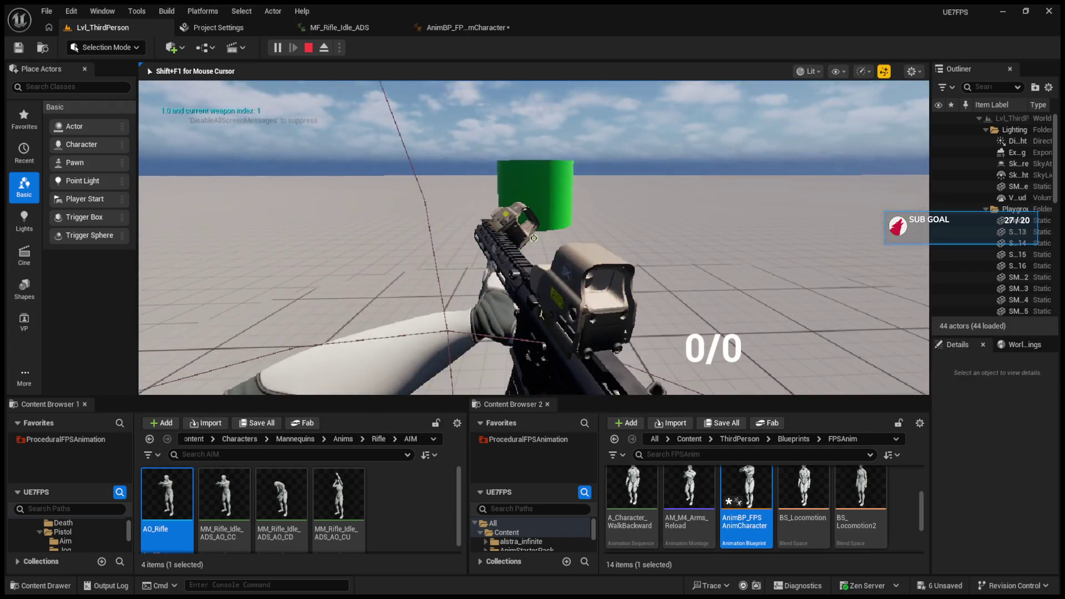
{"action": "key", "text": "shift+F1"}
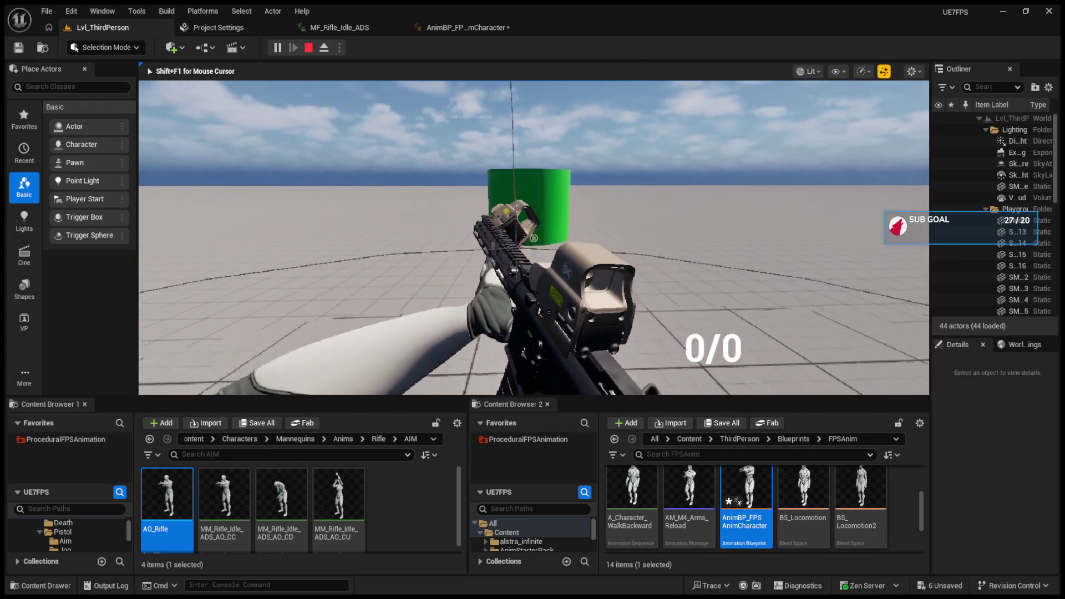
{"action": "left_click", "coordinate": [468, 27]}
- Look over the SetAdditive layer graph, then return to the main AnimGraph
{"action": "left_click", "coordinate": [525, 194]}
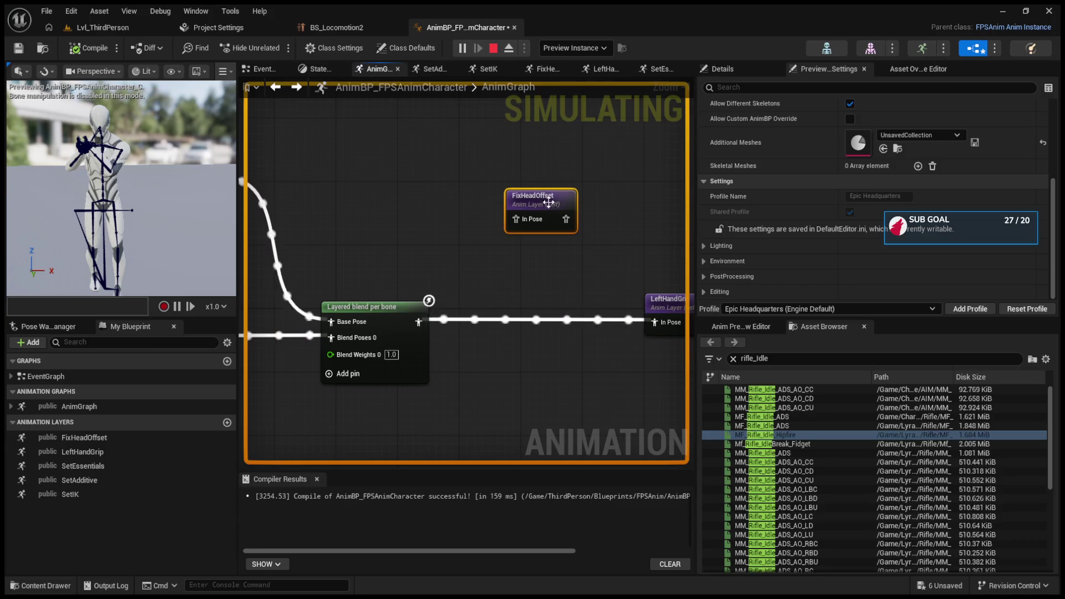
{"action": "left_click_drag", "start_coordinate": [595, 262], "coordinate": [572, 251]}
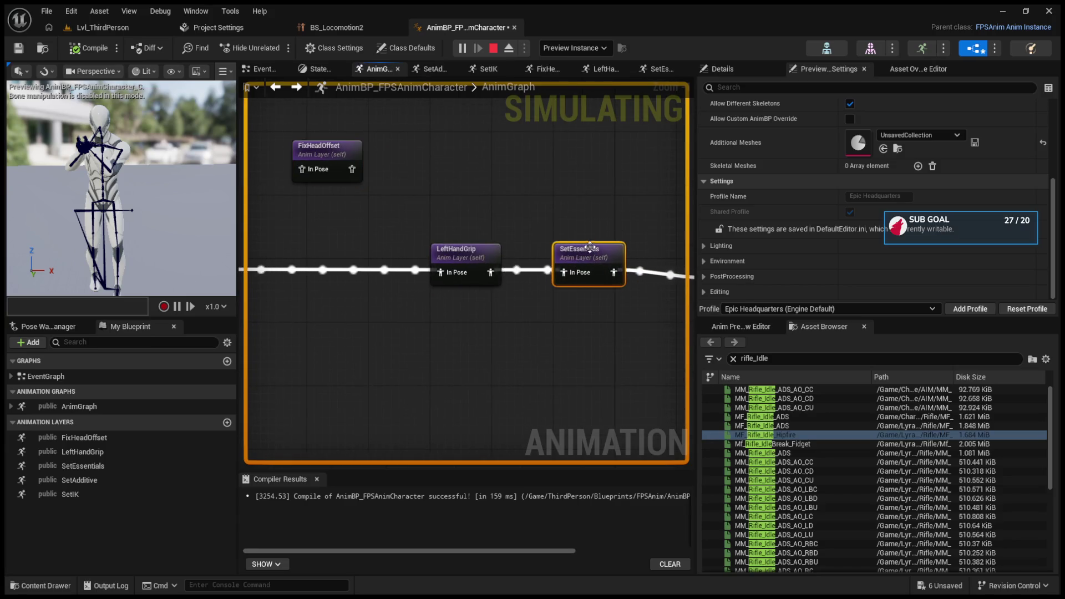
{"action": "left_click_drag", "start_coordinate": [654, 333], "coordinate": [429, 332]}
{"action": "left_click_drag", "start_coordinate": [516, 262], "coordinate": [509, 245]}
{"action": "double_click", "coordinate": [508, 245]}
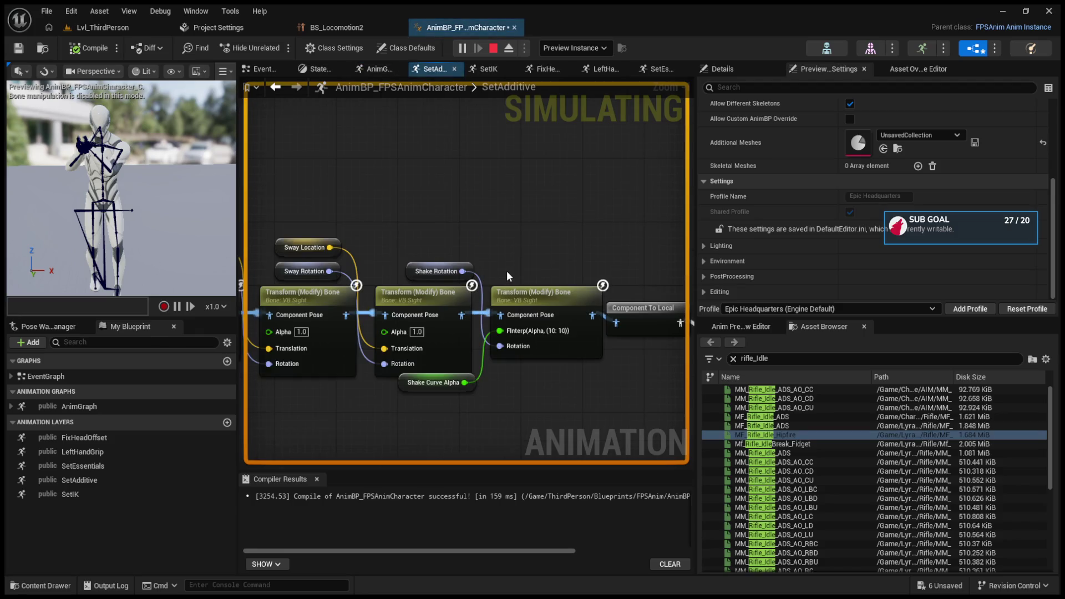
{"action": "mouse_move", "coordinate": [606, 264]}
{"action": "left_mouse_down"}
{"action": "mouse_move", "coordinate": [844, 261]}
{"action": "mouse_move", "coordinate": [540, 235]}
{"action": "left_mouse_up"}
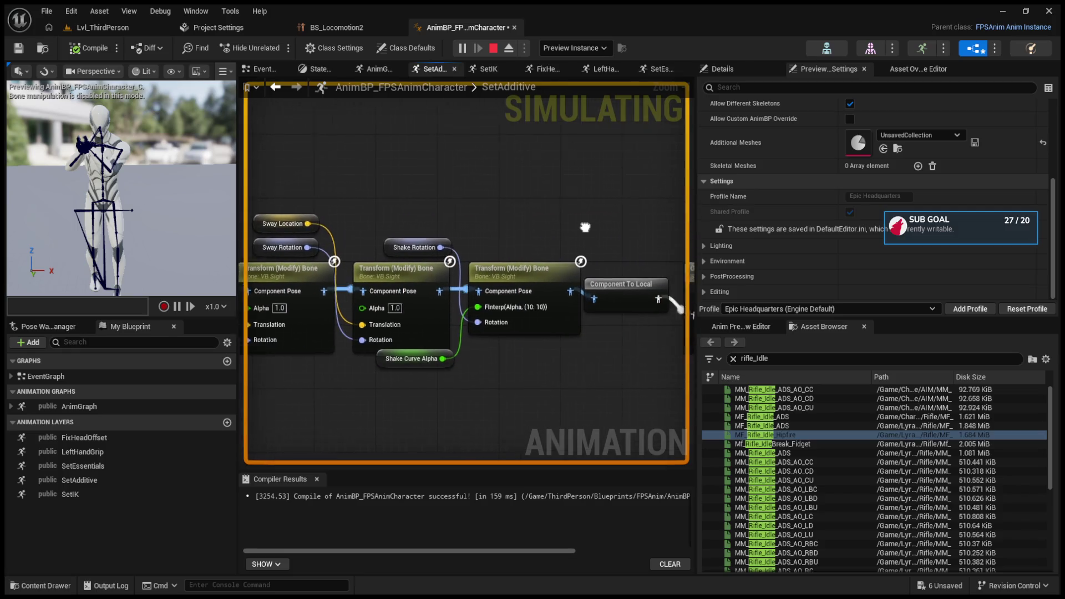
{"action": "left_click", "coordinate": [274, 91]}
- In SetEssentials, connect Local To Component to the bone transform's Component Pose and compile
{"action": "double_click", "coordinate": [374, 255]}
{"action": "scroll", "coordinate": [568, 226], "scroll_direction": "up", "scroll_amount": 2}
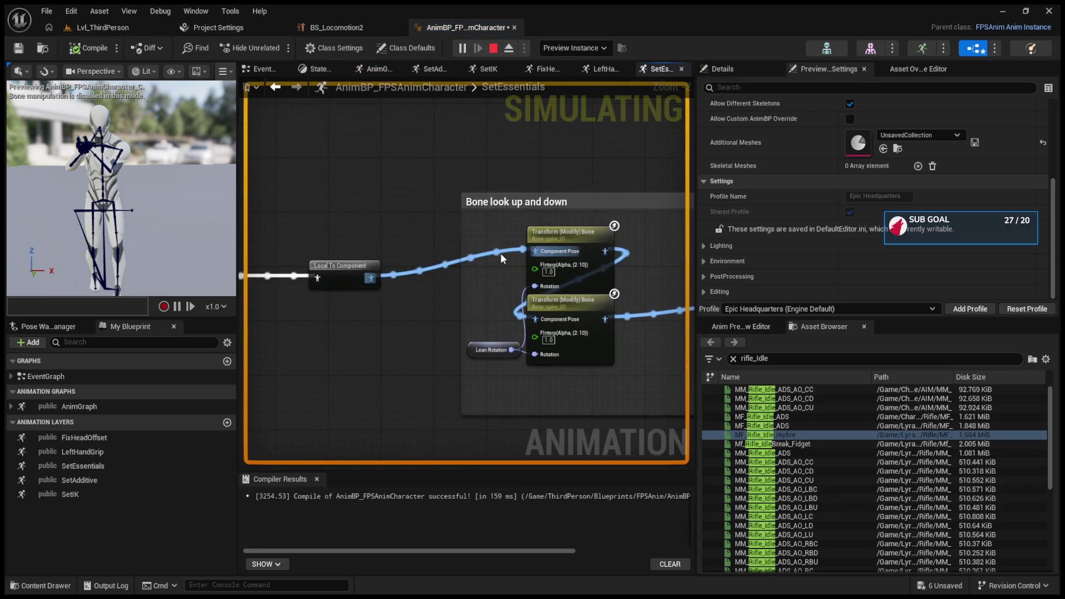
{"action": "scroll", "coordinate": [422, 262], "scroll_direction": "up", "scroll_amount": 1}
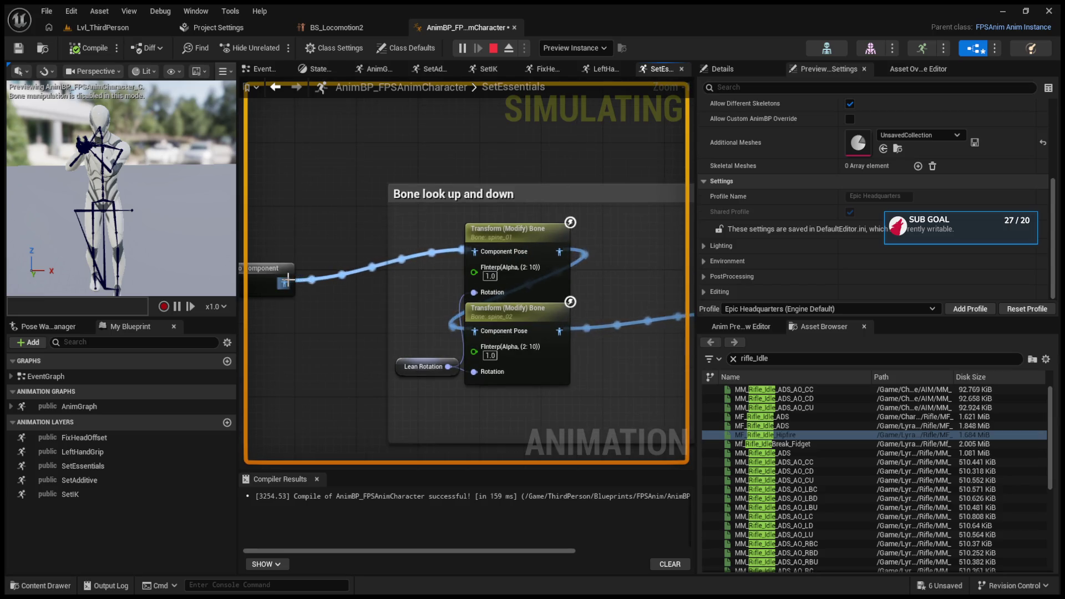
{"action": "mouse_move", "coordinate": [288, 280]}
{"action": "left_mouse_down"}
{"action": "mouse_move", "coordinate": [364, 251]}
{"action": "mouse_move", "coordinate": [541, 283]}
{"action": "left_mouse_up"}
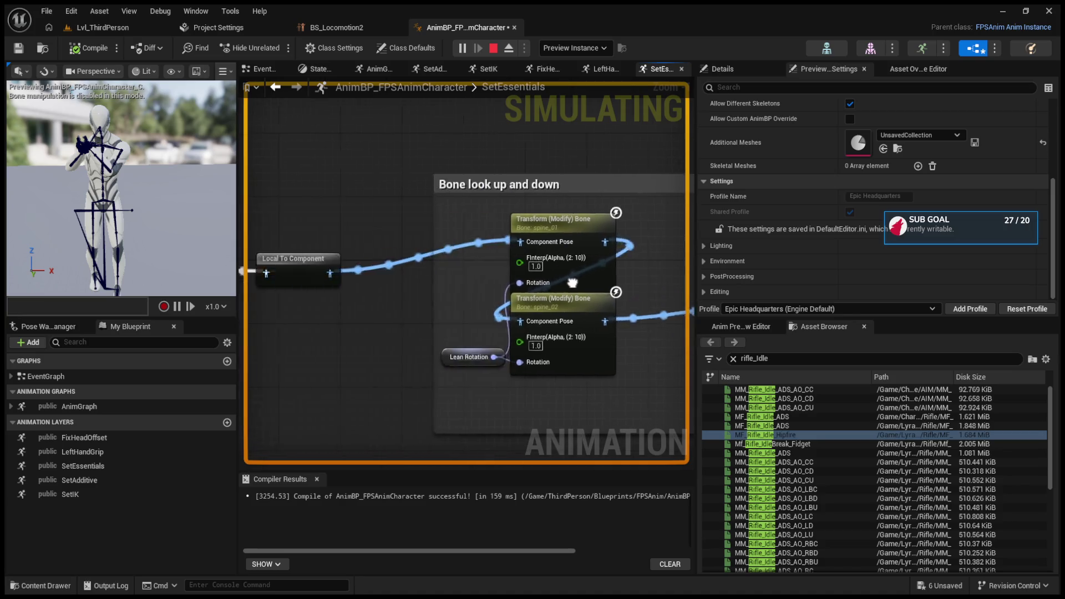
{"action": "scroll", "coordinate": [419, 285], "scroll_direction": "down", "scroll_amount": 1}
{"action": "mouse_move", "coordinate": [279, 276]}
{"action": "left_mouse_down"}
{"action": "mouse_move", "coordinate": [668, 298]}
{"action": "mouse_move", "coordinate": [594, 307]}
{"action": "mouse_move", "coordinate": [587, 292]}
{"action": "left_mouse_up"}
{"action": "left_click", "coordinate": [89, 47]}
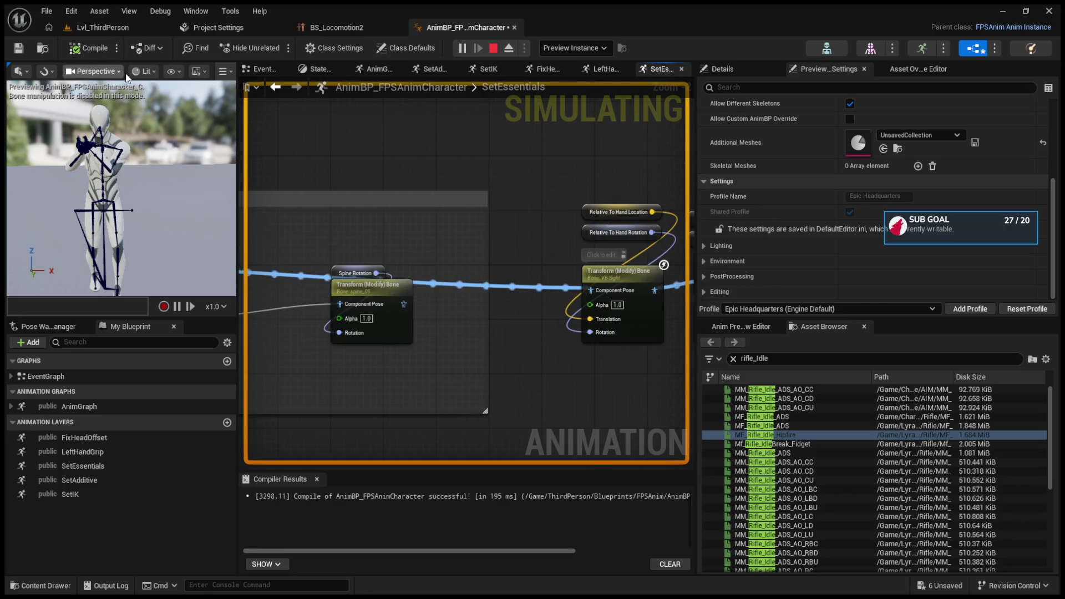
- Move the spine comment up and title it 'Bone look up and down'
{"action": "left_click_drag", "start_coordinate": [440, 250], "coordinate": [517, 238]}
{"action": "left_click", "coordinate": [491, 161]}
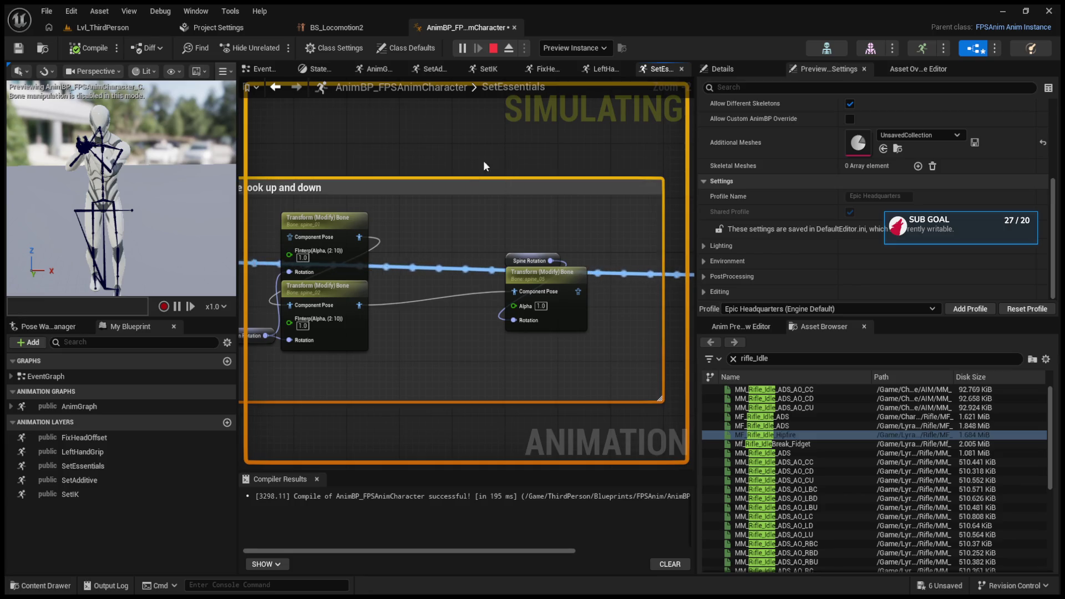
{"action": "scroll", "coordinate": [440, 172], "scroll_direction": "down", "scroll_amount": 2}
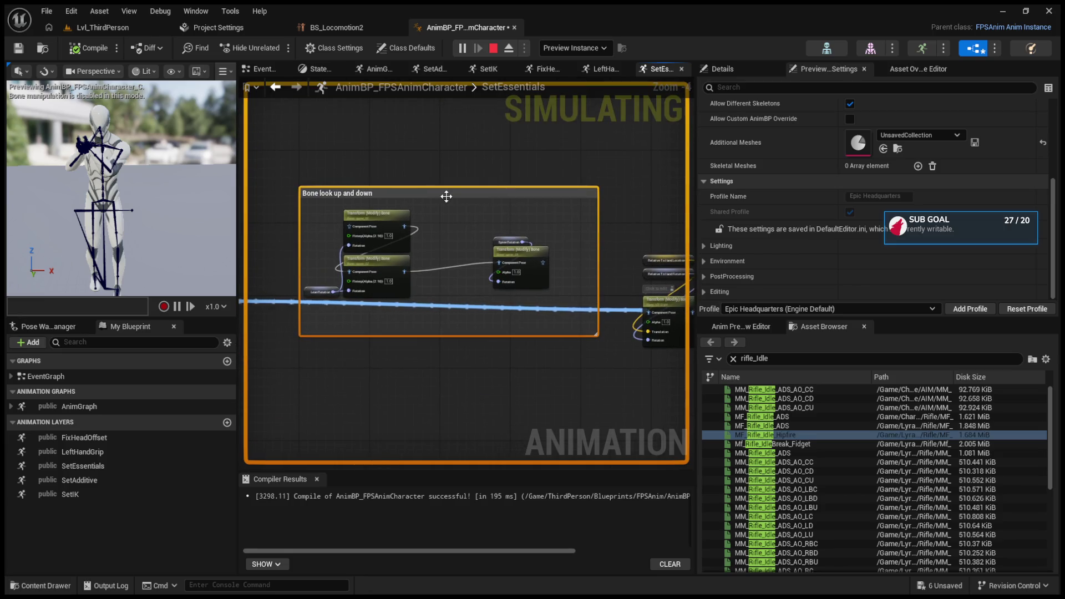
{"action": "left_click_drag", "start_coordinate": [448, 195], "coordinate": [436, 159]}
{"action": "double_click", "coordinate": [425, 160]}
{"action": "key", "text": "Return"}
{"action": "scroll", "coordinate": [335, 219], "scroll_direction": "up", "scroll_amount": 3}
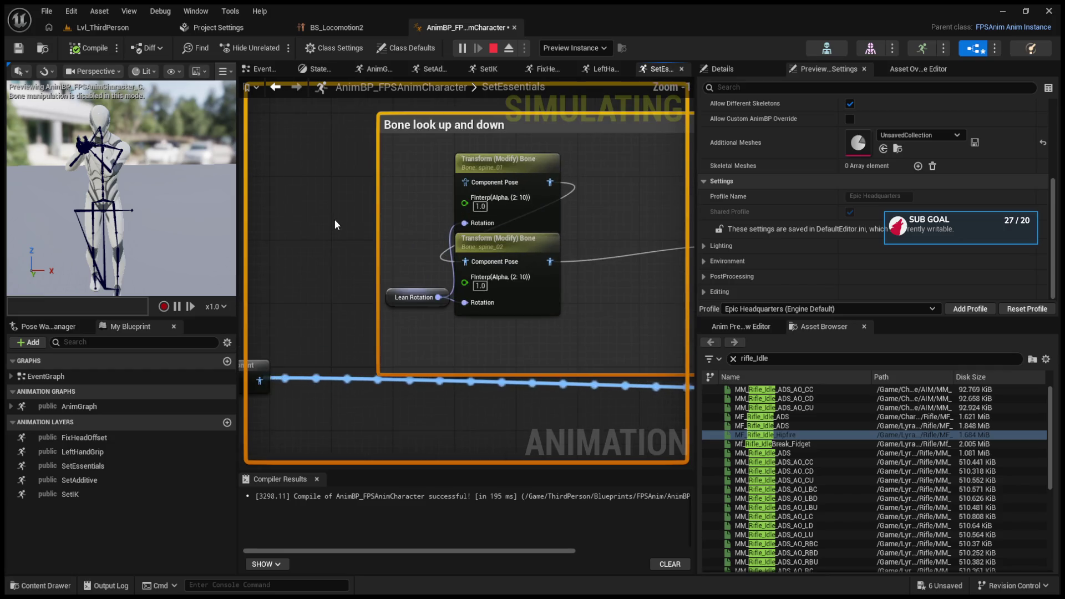
- Reconnect the final Output Pose wire and recompile the animation blueprint
{"action": "left_click", "coordinate": [286, 361]}
{"action": "mouse_move", "coordinate": [260, 381]}
{"action": "left_mouse_down"}
{"action": "mouse_move", "coordinate": [462, 181]}
{"action": "mouse_move", "coordinate": [554, 285]}
{"action": "mouse_move", "coordinate": [504, 361]}
{"action": "mouse_move", "coordinate": [550, 352]}
{"action": "left_mouse_up"}
{"action": "left_click", "coordinate": [86, 51]}
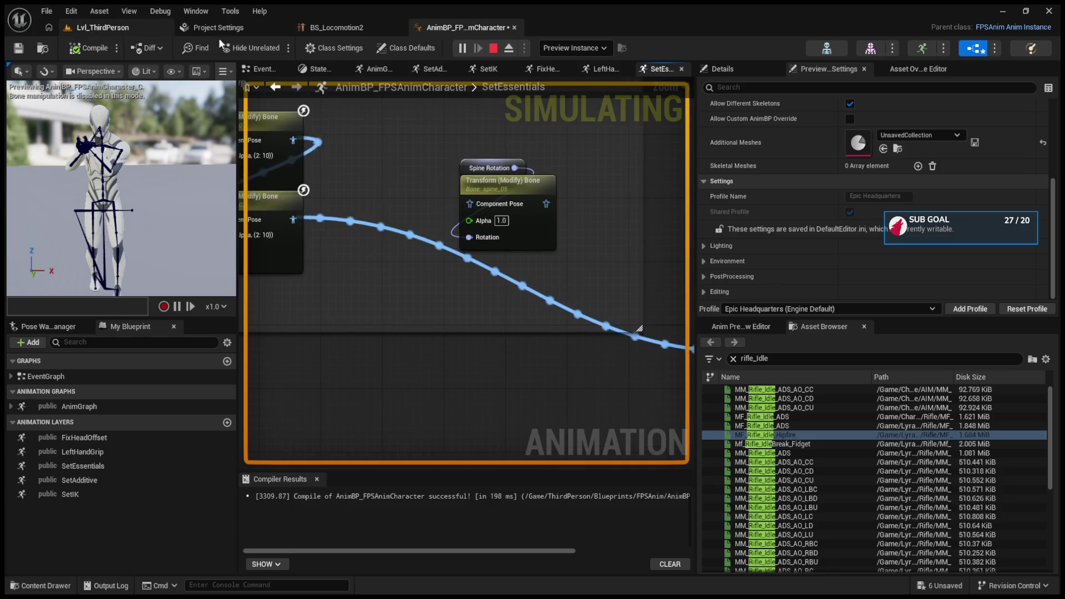
{"action": "left_click", "coordinate": [144, 27]}
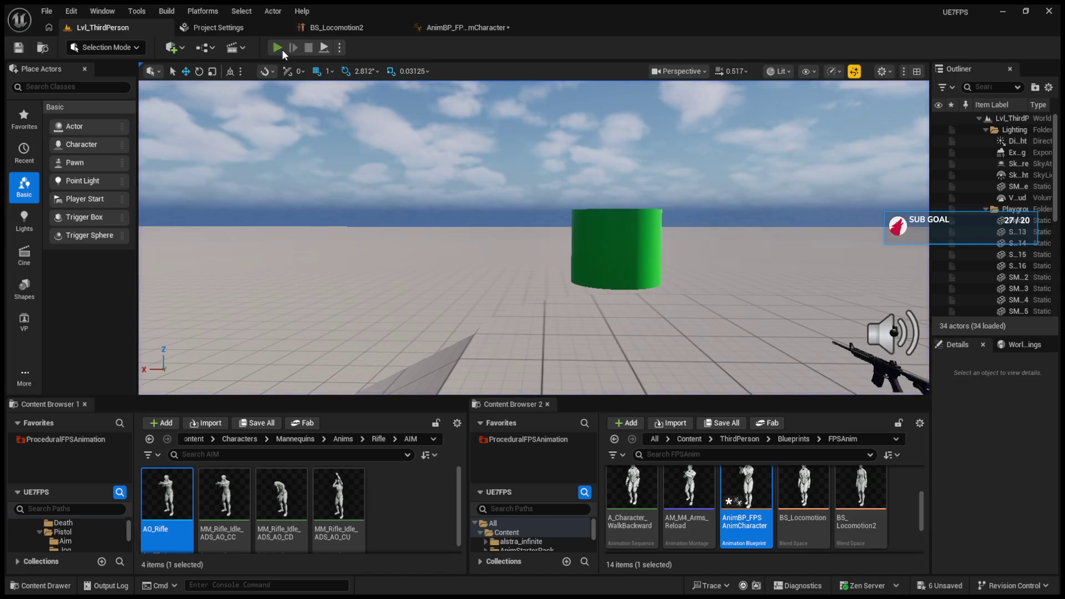
{"action": "left_click", "coordinate": [281, 50]}
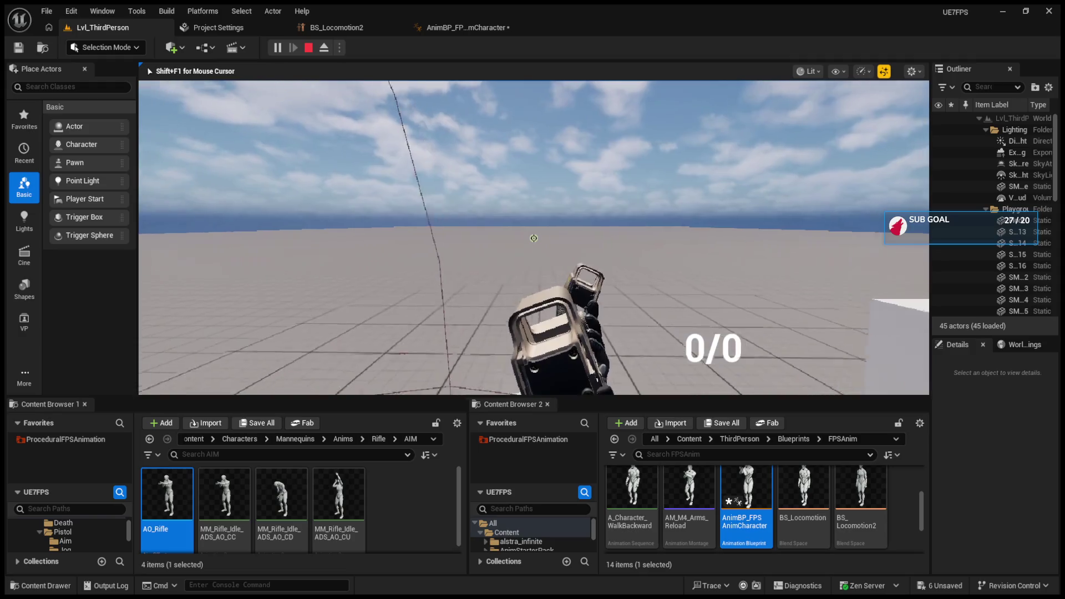
{"action": "key", "text": "Escape"}
{"action": "left_click", "coordinate": [458, 29]}
{"action": "scroll", "coordinate": [505, 218], "scroll_direction": "down", "scroll_amount": 4}
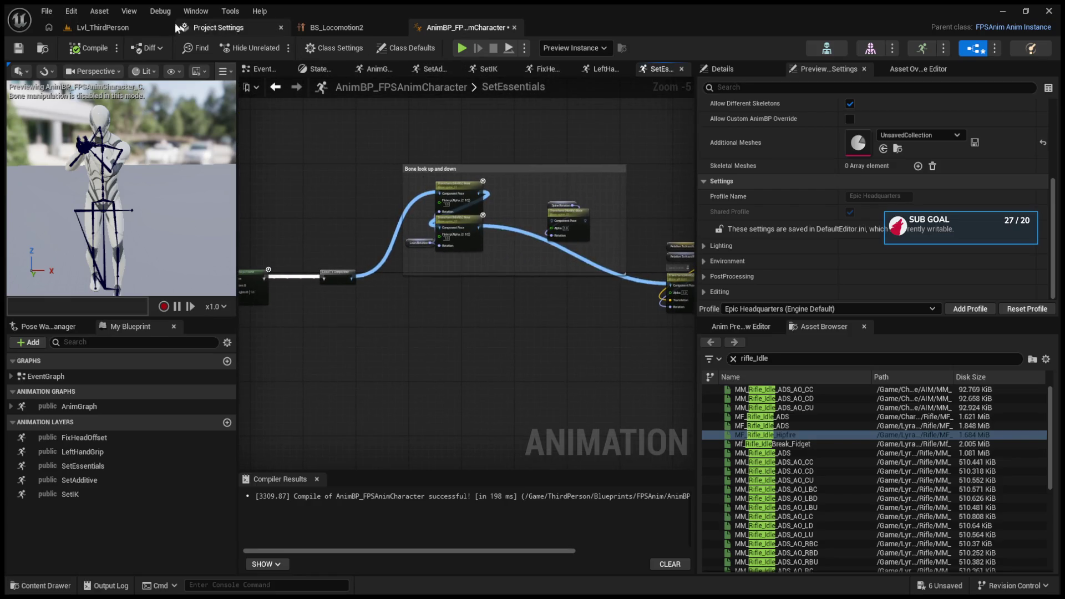
{"action": "left_click", "coordinate": [126, 29]}
{"action": "left_click", "coordinate": [275, 48]}
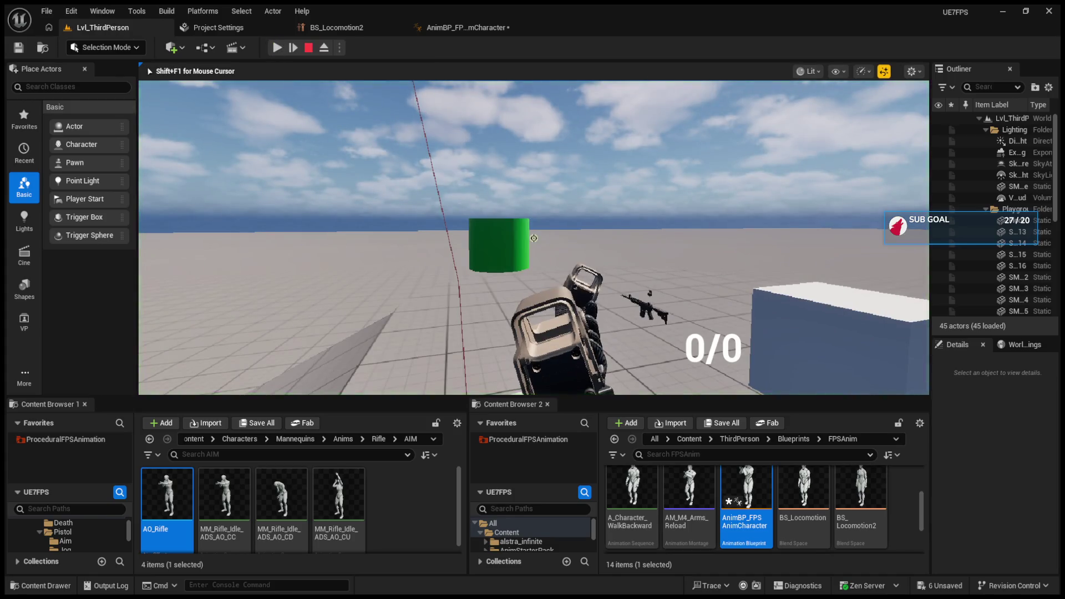
{"action": "key", "text": "Escape"}
{"action": "left_click", "coordinate": [285, 49]}
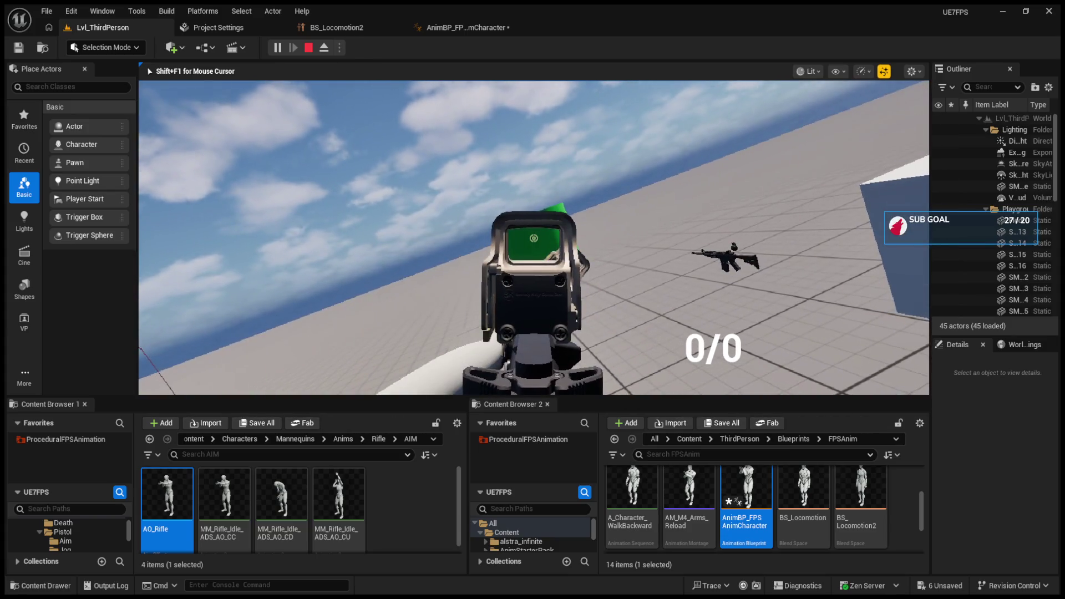
{"action": "left_click", "coordinate": [533, 237]}
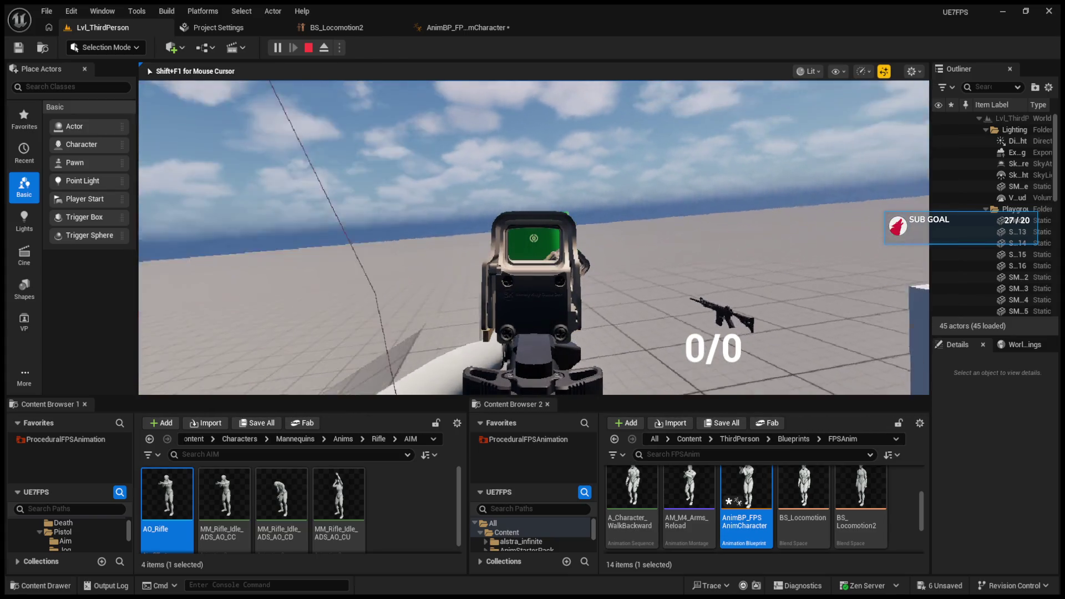
{"action": "key", "text": "F8"}
{"action": "left_click_drag", "start_coordinate": [529, 279], "coordinate": [557, 297]}
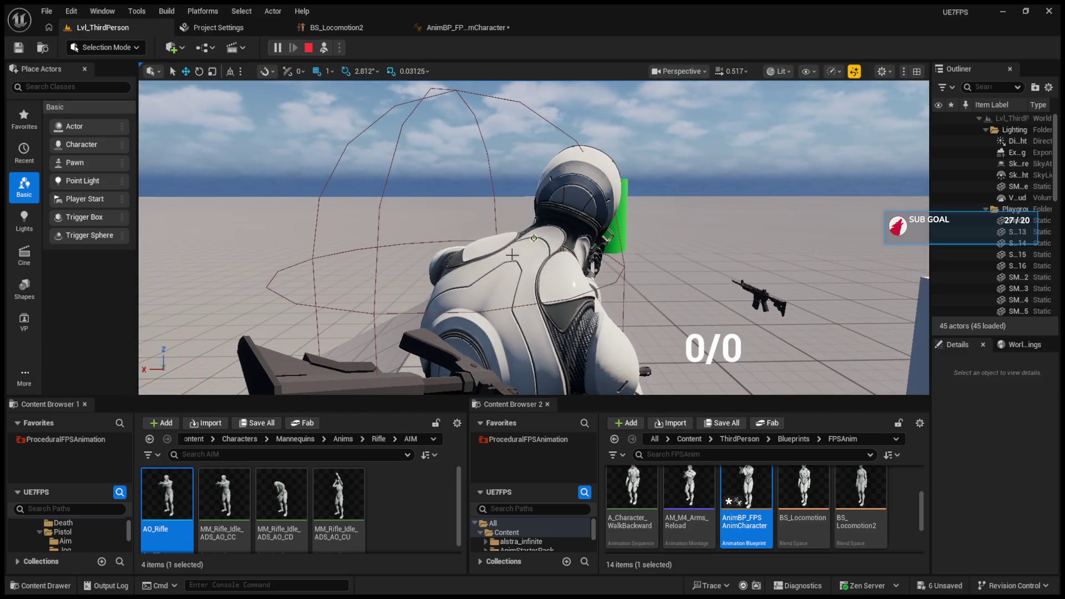
{"action": "left_click", "coordinate": [324, 48]}
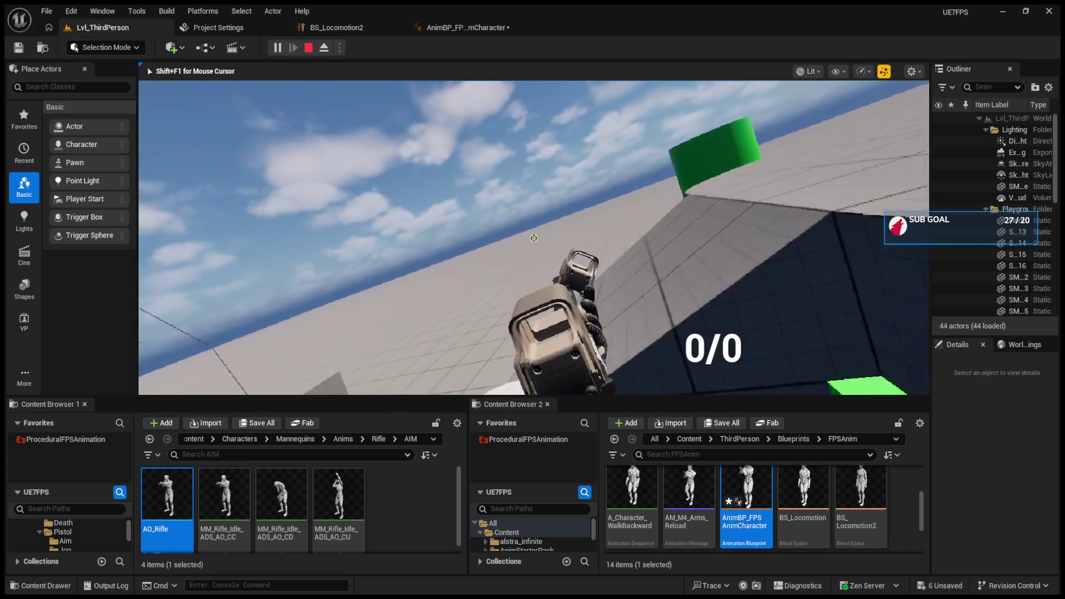
{"action": "key", "text": "a"}
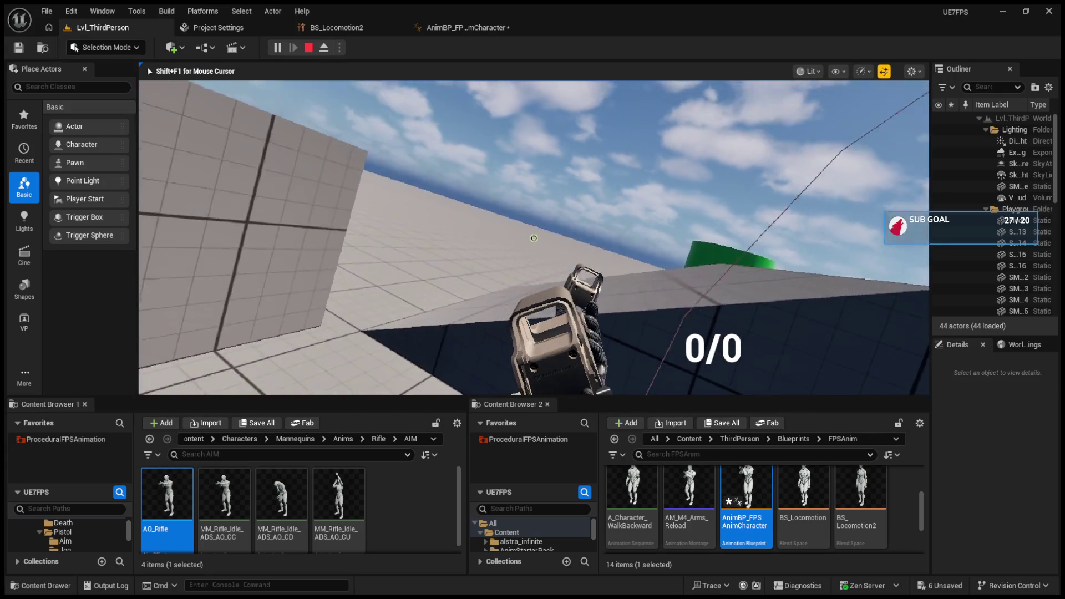
{"action": "key", "text": "w"}
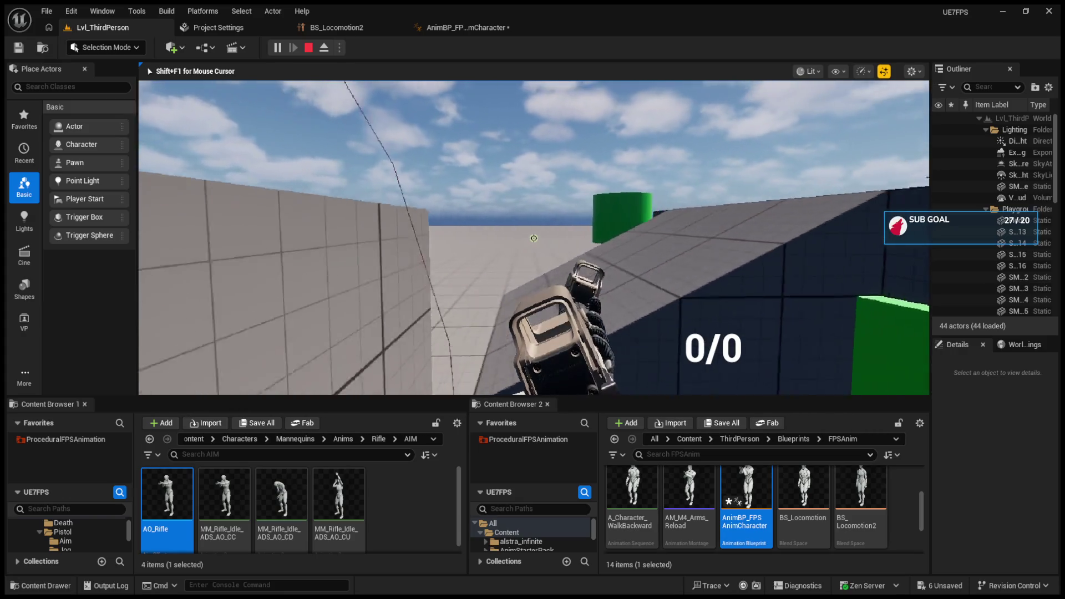
{"action": "key", "text": "w"}
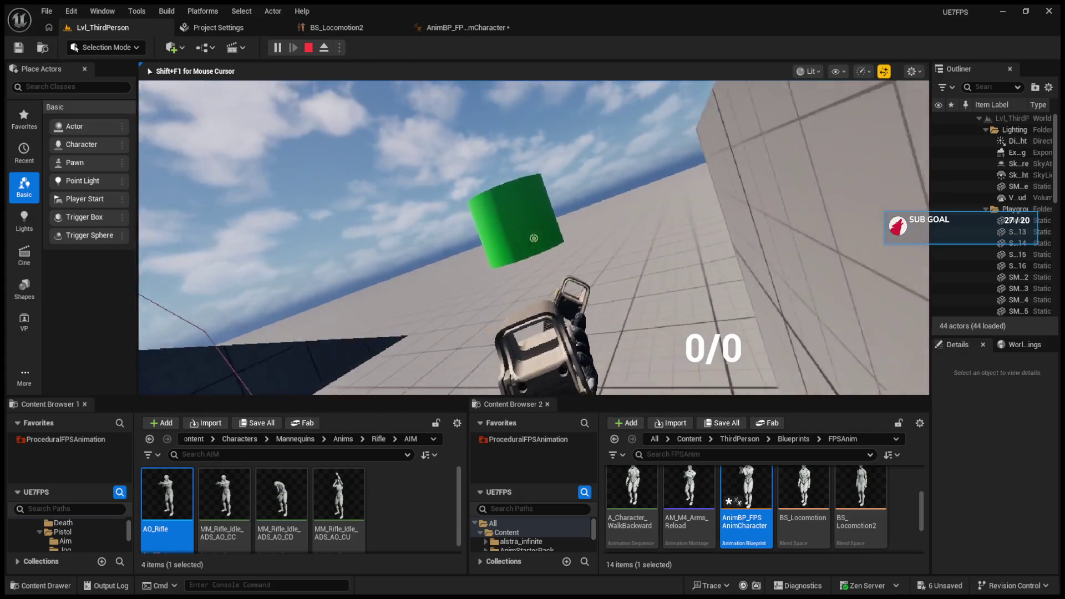
{"action": "key", "text": "Escape"}
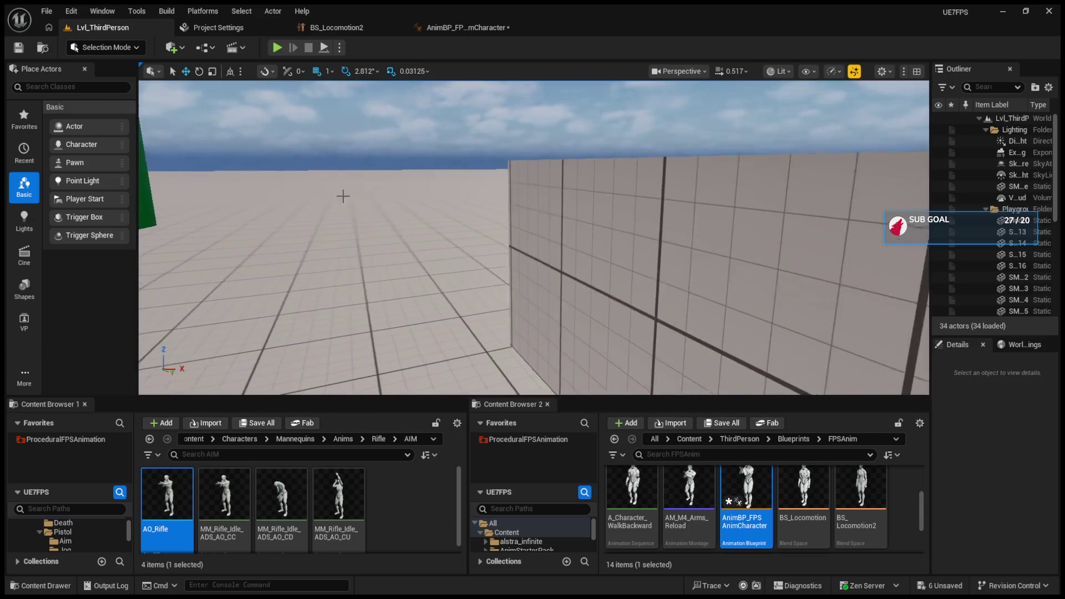
- Open the animation blueprint and pan along SetEssentials to the Sprint transform nodes
{"action": "left_click", "coordinate": [476, 27]}
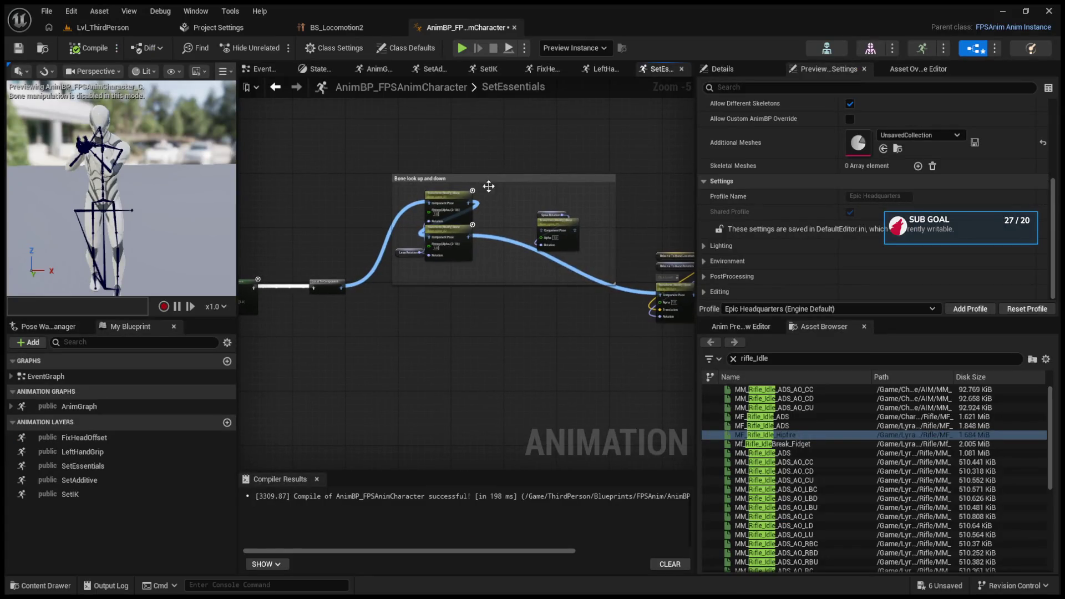
{"action": "scroll", "coordinate": [357, 304], "scroll_direction": "up", "scroll_amount": 4}
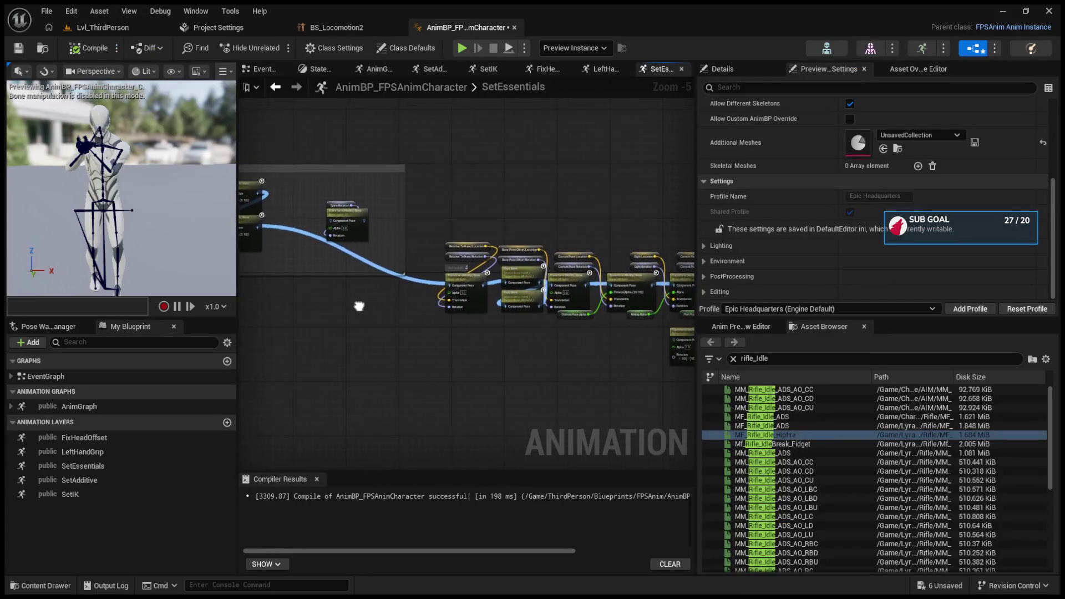
{"action": "left_click_drag", "start_coordinate": [569, 300], "coordinate": [445, 302]}
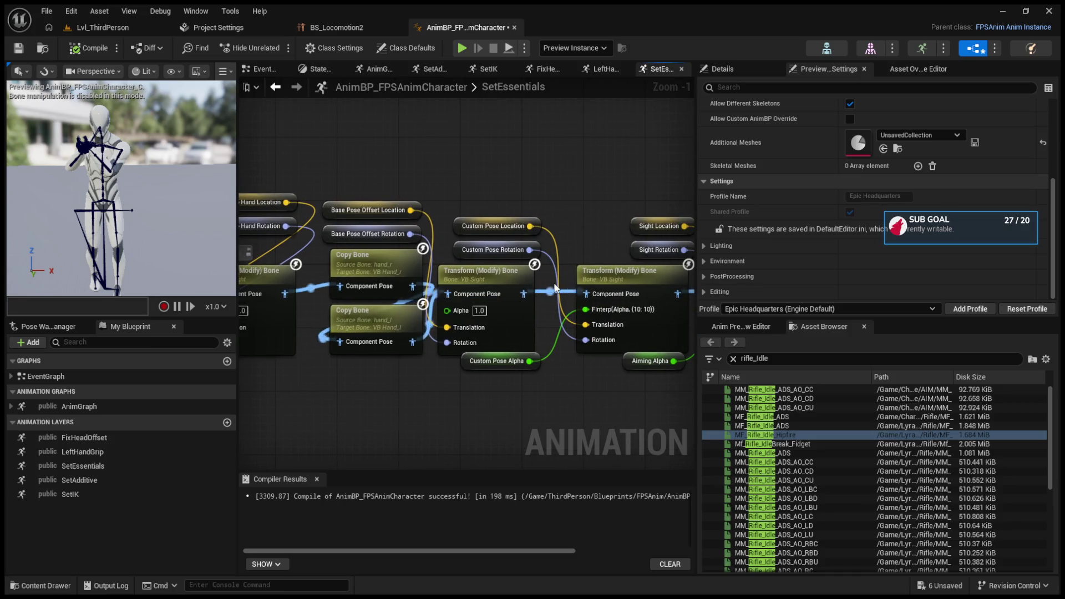
{"action": "left_click_drag", "start_coordinate": [555, 288], "coordinate": [454, 242]}
{"action": "left_click_drag", "start_coordinate": [528, 198], "coordinate": [381, 194]}
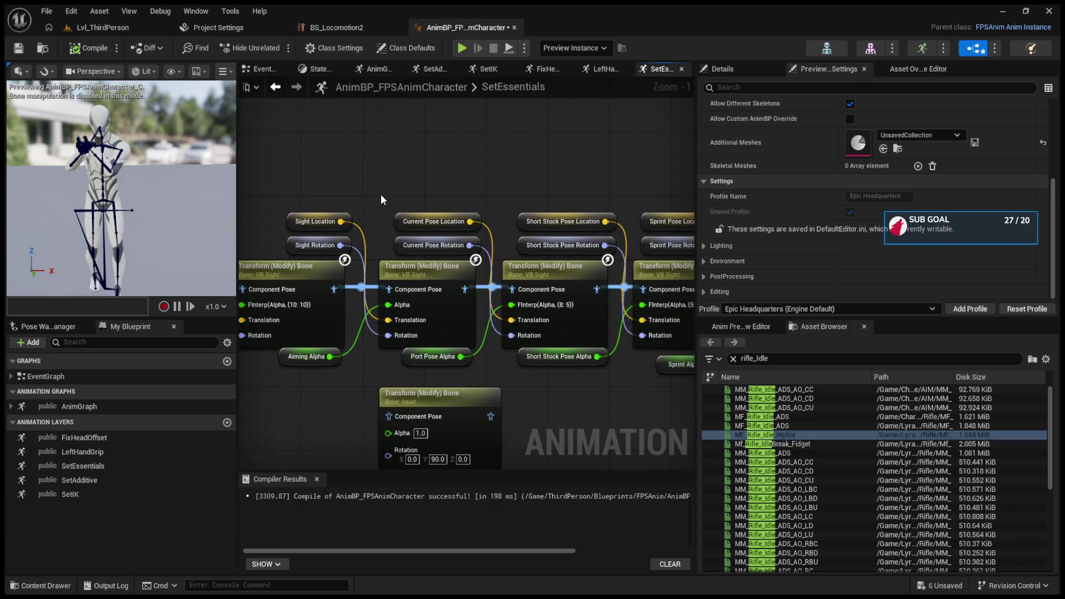
{"action": "mouse_move", "coordinate": [543, 189]}
{"action": "left_mouse_down"}
{"action": "mouse_move", "coordinate": [492, 188]}
{"action": "mouse_move", "coordinate": [477, 205]}
{"action": "mouse_move", "coordinate": [531, 210]}
{"action": "mouse_move", "coordinate": [528, 178]}
{"action": "mouse_move", "coordinate": [611, 177]}
{"action": "mouse_move", "coordinate": [430, 192]}
{"action": "mouse_move", "coordinate": [520, 283]}
{"action": "mouse_move", "coordinate": [530, 254]}
{"action": "left_mouse_up"}
- Line up the Sprint Pose, Sprint Alpha, Component To Local and Output Pose nodes
{"action": "mouse_move", "coordinate": [421, 239]}
{"action": "left_mouse_down"}
{"action": "mouse_move", "coordinate": [327, 186]}
{"action": "mouse_move", "coordinate": [361, 196]}
{"action": "mouse_move", "coordinate": [421, 188]}
{"action": "left_mouse_up"}
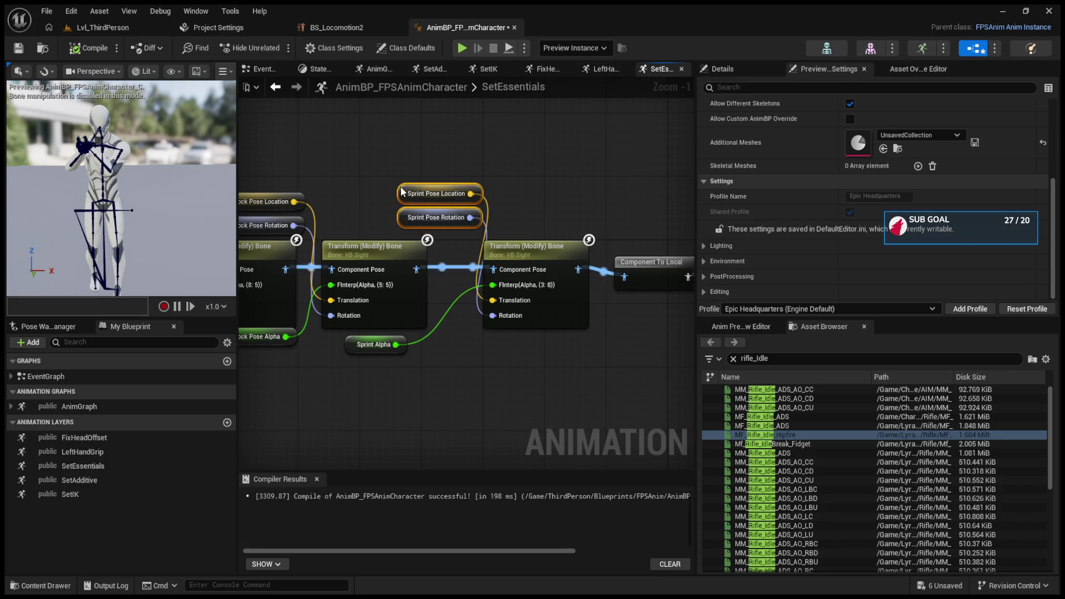
{"action": "left_click_drag", "start_coordinate": [356, 345], "coordinate": [448, 344]}
{"action": "mouse_move", "coordinate": [392, 177]}
{"action": "left_mouse_down"}
{"action": "mouse_move", "coordinate": [538, 358]}
{"action": "mouse_move", "coordinate": [384, 374]}
{"action": "mouse_move", "coordinate": [440, 347]}
{"action": "left_mouse_up"}
{"action": "left_click_drag", "start_coordinate": [517, 238], "coordinate": [525, 230]}
{"action": "left_click_drag", "start_coordinate": [657, 231], "coordinate": [657, 214]}
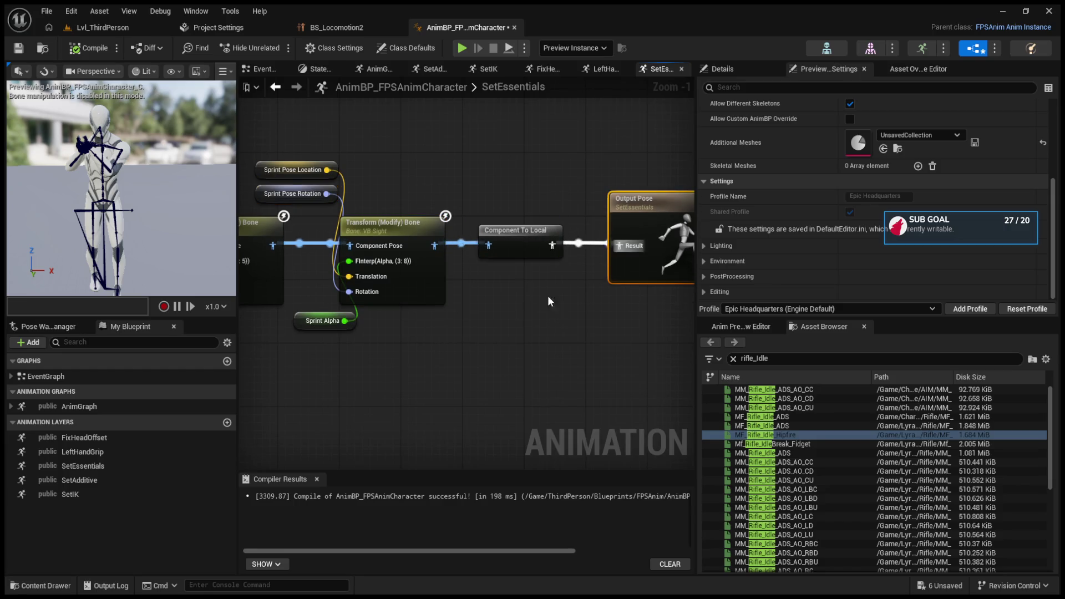
{"action": "left_click_drag", "start_coordinate": [570, 283], "coordinate": [694, 278]}
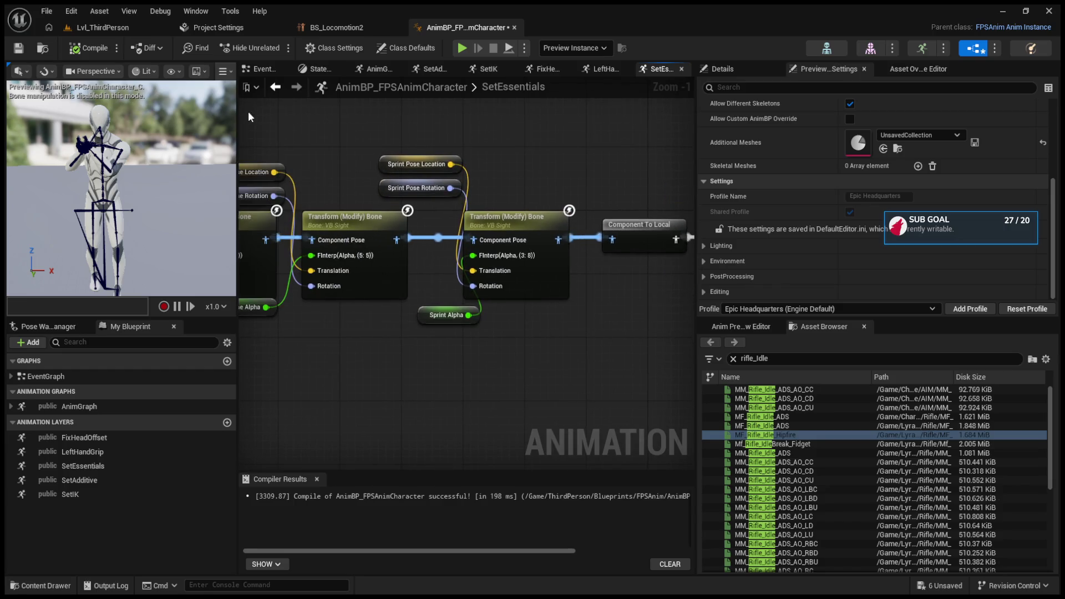
{"action": "left_click", "coordinate": [275, 88]}
- Inspect the SetIK layer graph's bone nodes and return to the AnimGraph
{"action": "left_click", "coordinate": [505, 247]}
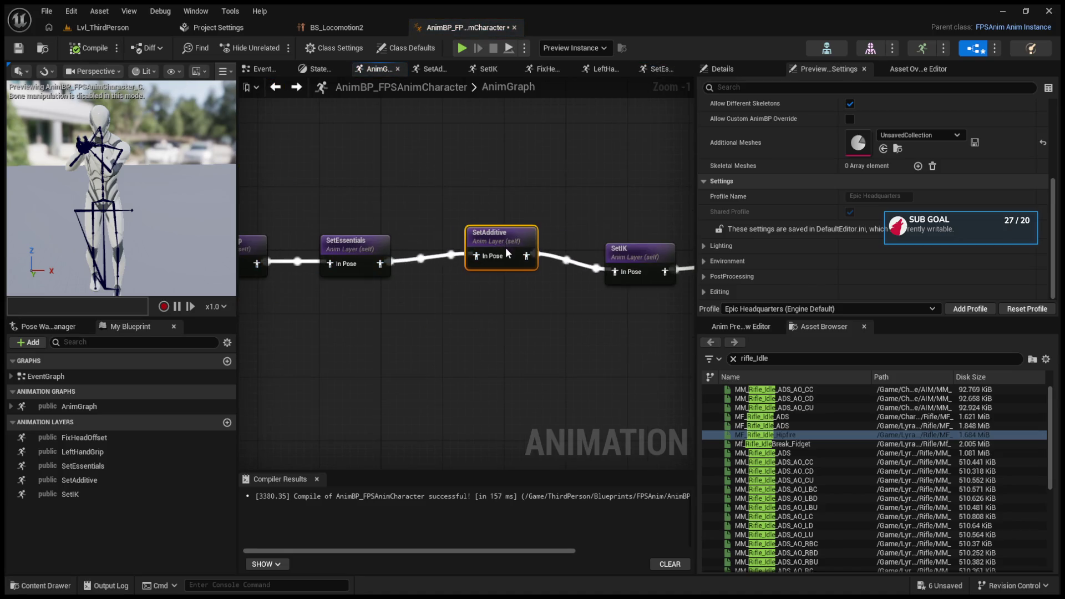
{"action": "double_click", "coordinate": [647, 256]}
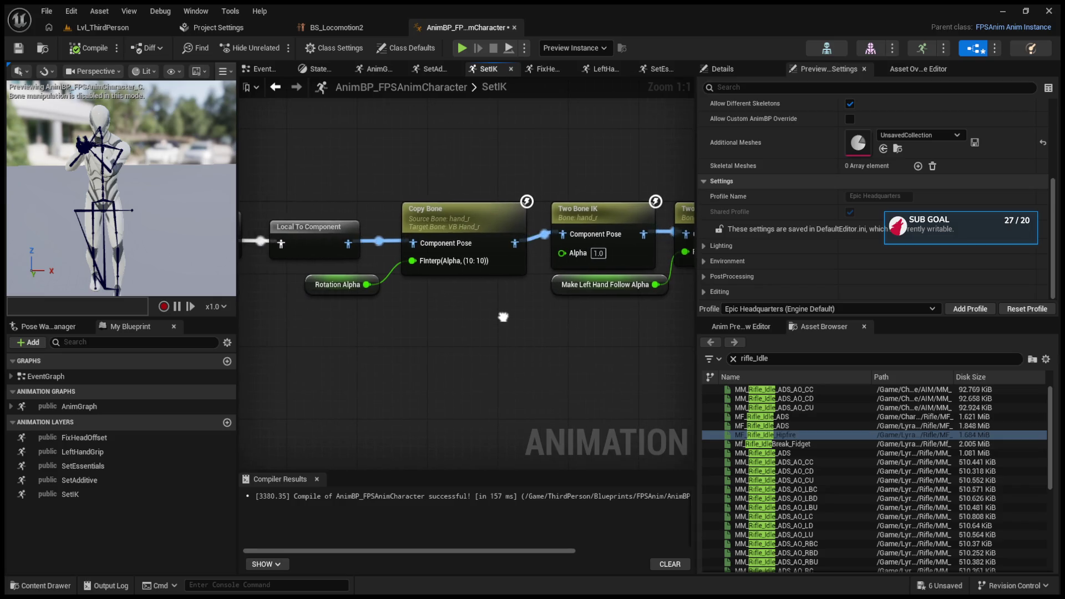
{"action": "mouse_move", "coordinate": [504, 317]}
{"action": "left_mouse_down"}
{"action": "mouse_move", "coordinate": [477, 317]}
{"action": "mouse_move", "coordinate": [705, 322]}
{"action": "mouse_move", "coordinate": [307, 320]}
{"action": "left_mouse_up"}
{"action": "left_click", "coordinate": [276, 87]}
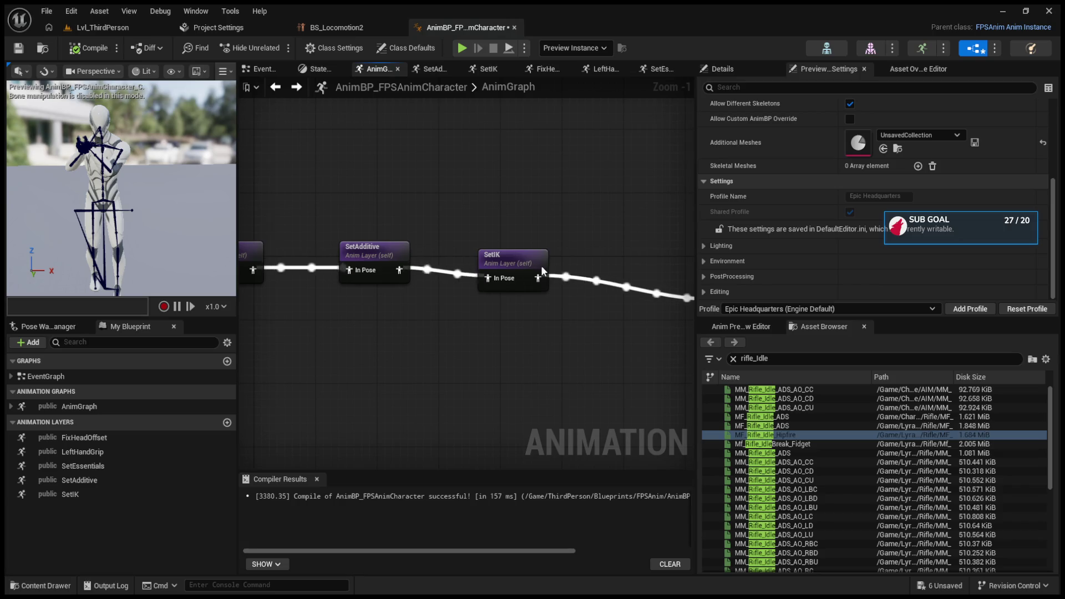
- Pan the AnimGraph to show Layered blend per bone and FixHeadOffset
{"action": "left_click", "coordinate": [519, 257]}
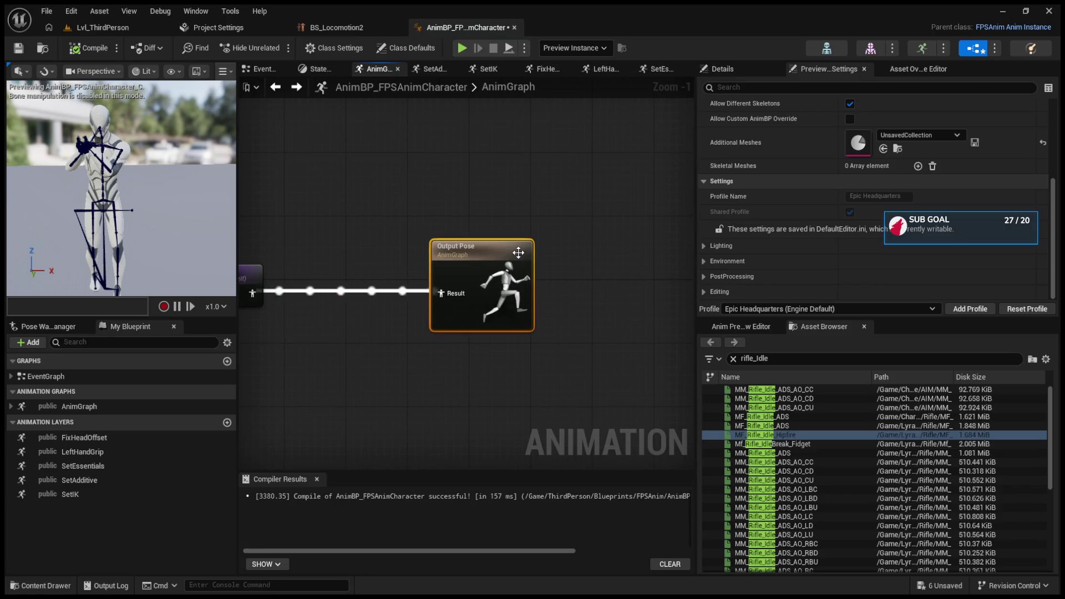
{"action": "left_click_drag", "start_coordinate": [545, 336], "coordinate": [641, 331]}
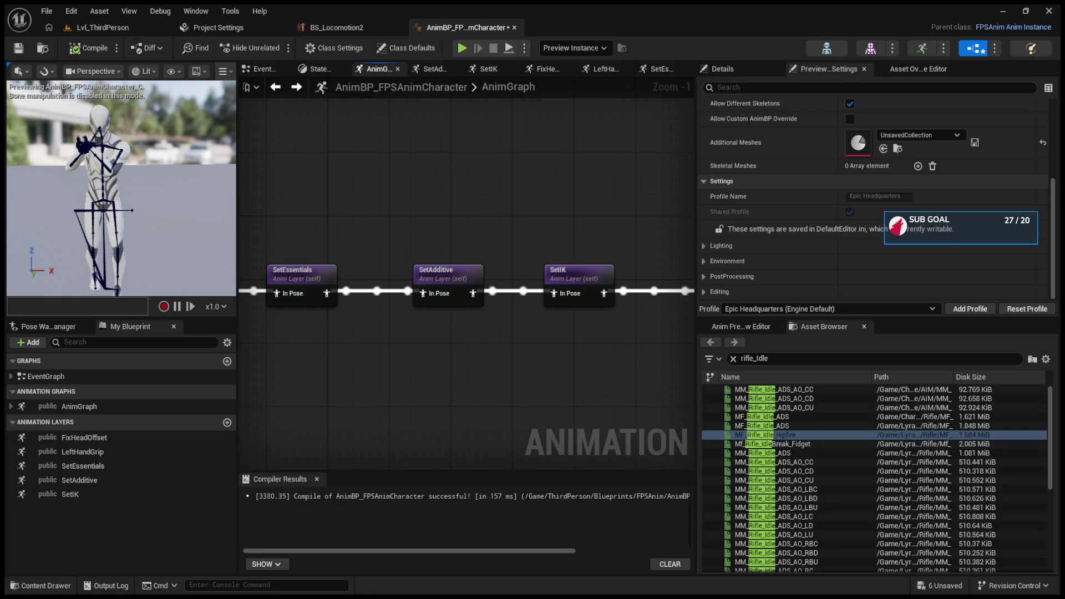
{"action": "mouse_move", "coordinate": [126, 224]}
{"action": "left_mouse_down"}
{"action": "mouse_move", "coordinate": [628, 207]}
{"action": "mouse_move", "coordinate": [498, 192]}
{"action": "left_mouse_up"}
{"action": "left_click", "coordinate": [733, 359]}
- Clear the 'rifle' search, filter assets to Aim Offset, and select AO_Rifle
{"action": "scroll", "coordinate": [765, 440], "scroll_direction": "down", "scroll_amount": 5}
{"action": "scroll", "coordinate": [767, 445], "scroll_direction": "down", "scroll_amount": 3}
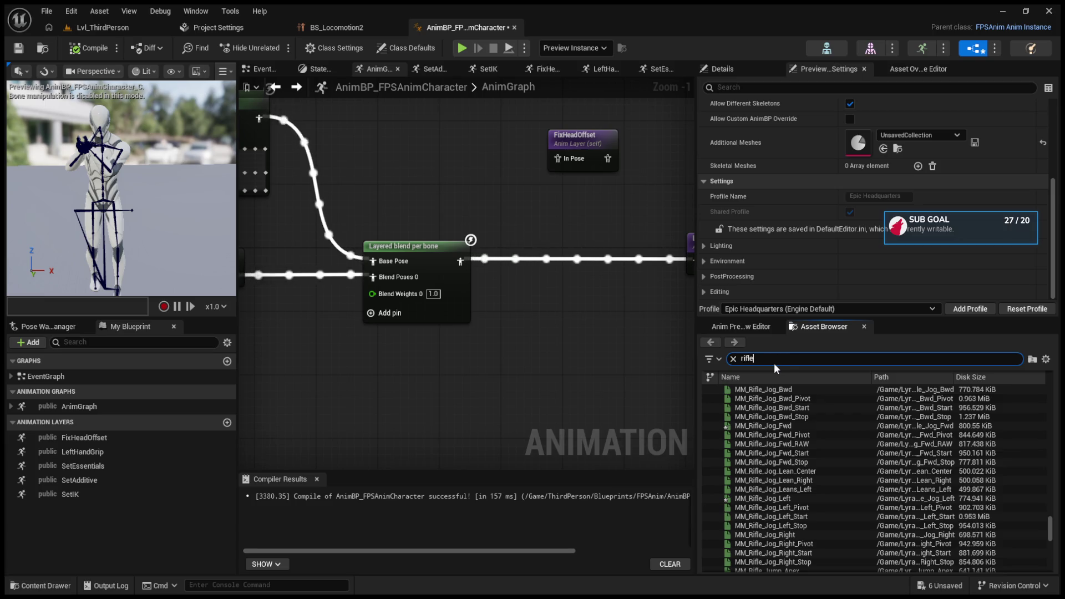
{"action": "type", "text": "rifle"}
{"action": "scroll", "coordinate": [775, 480], "scroll_direction": "down", "scroll_amount": 10}
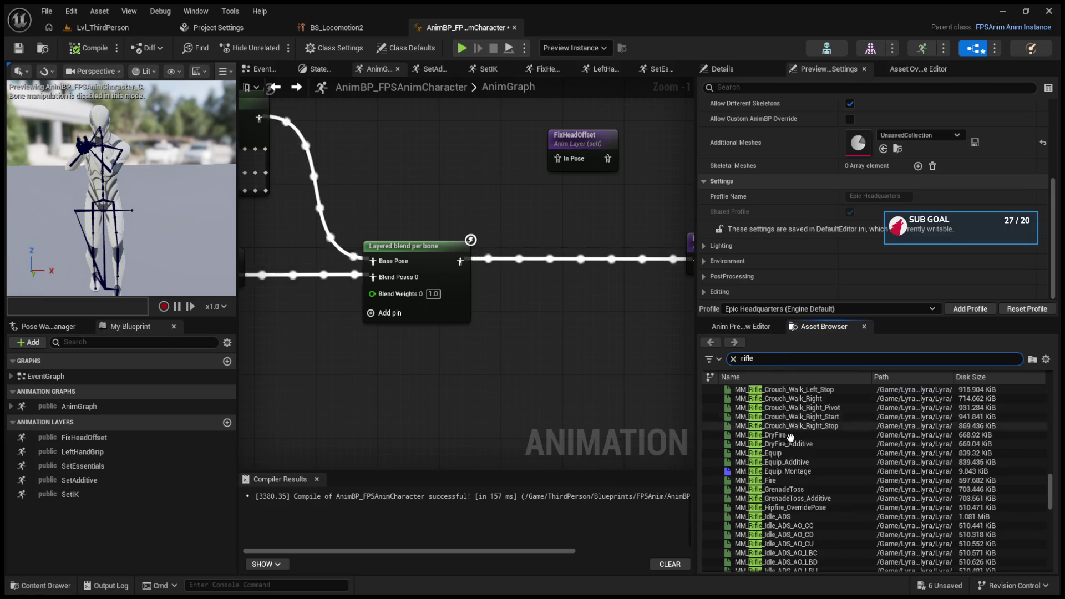
{"action": "scroll", "coordinate": [786, 471], "scroll_direction": "down", "scroll_amount": 15}
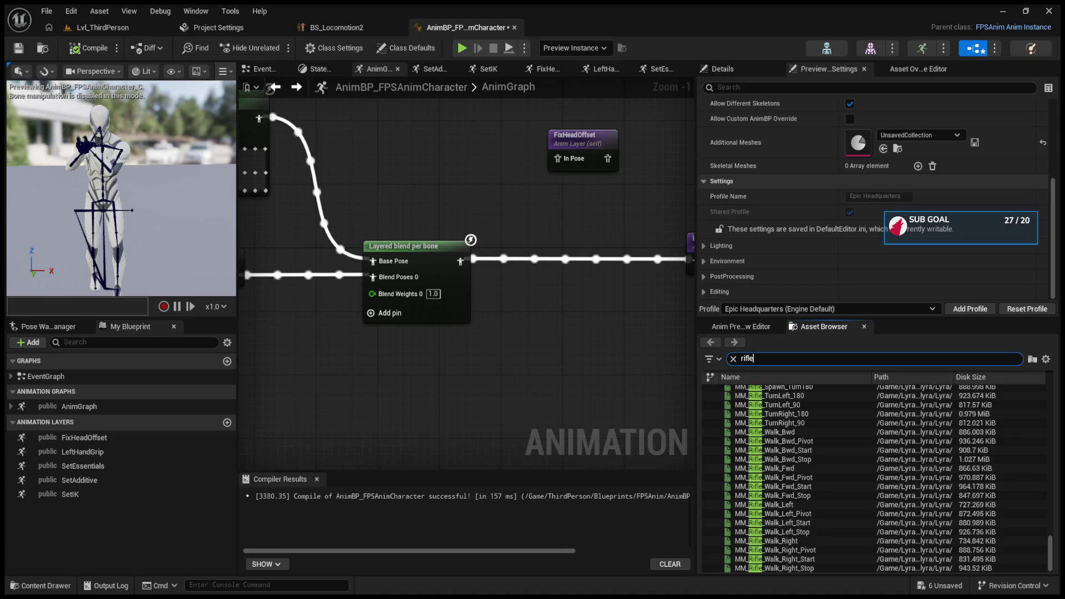
{"action": "key", "text": "Escape"}
{"action": "scroll", "coordinate": [842, 449], "scroll_direction": "down", "scroll_amount": 10}
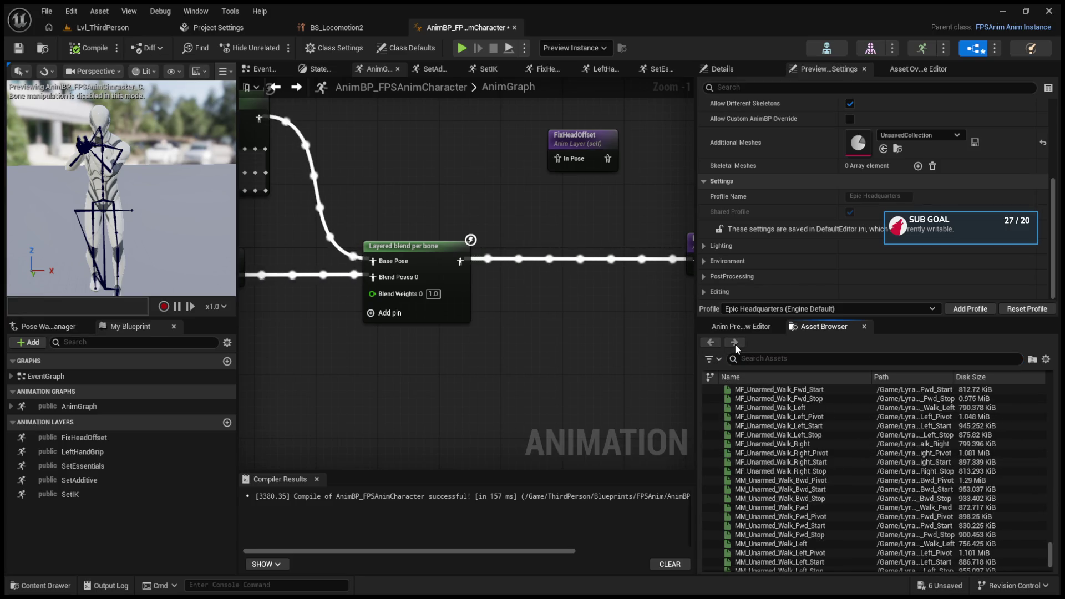
{"action": "left_click", "coordinate": [735, 342]}
{"action": "left_click", "coordinate": [747, 416]}
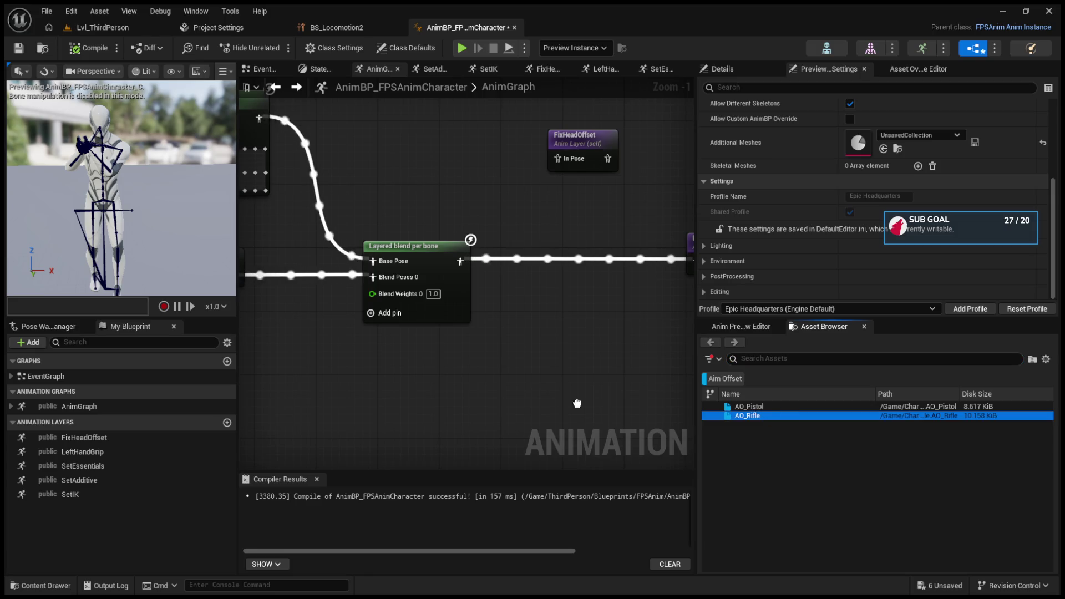
- Place an AO_Rifle node fed by Layered blend per bone's output and compile
{"action": "left_click_drag", "start_coordinate": [585, 410], "coordinate": [580, 410]}
{"action": "left_click_drag", "start_coordinate": [555, 314], "coordinate": [555, 294]}
{"action": "mouse_move", "coordinate": [460, 261]}
{"action": "left_mouse_down"}
{"action": "mouse_move", "coordinate": [547, 317]}
{"action": "mouse_move", "coordinate": [571, 306]}
{"action": "mouse_move", "coordinate": [574, 352]}
{"action": "left_mouse_up"}
{"action": "left_click_drag", "start_coordinate": [579, 282], "coordinate": [504, 310]}
{"action": "left_click_drag", "start_coordinate": [443, 289], "coordinate": [459, 274]}
{"action": "left_click", "coordinate": [89, 48]}
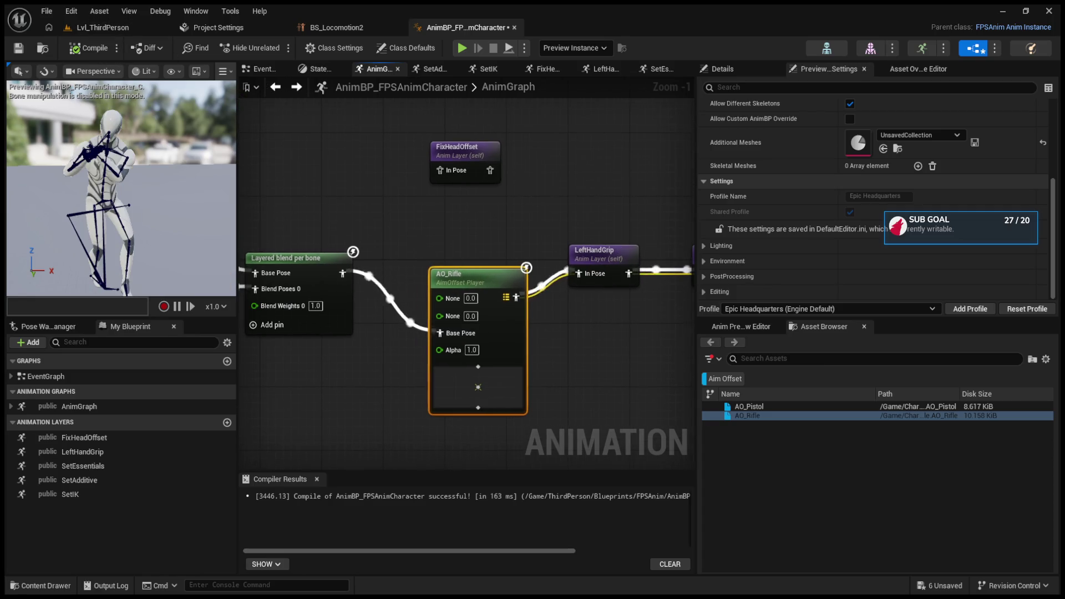
- Pull AO_Rifle out of the chain so the blend feeds LeftHandGrip, then recompile
{"action": "left_click_drag", "start_coordinate": [345, 222], "coordinate": [409, 217]}
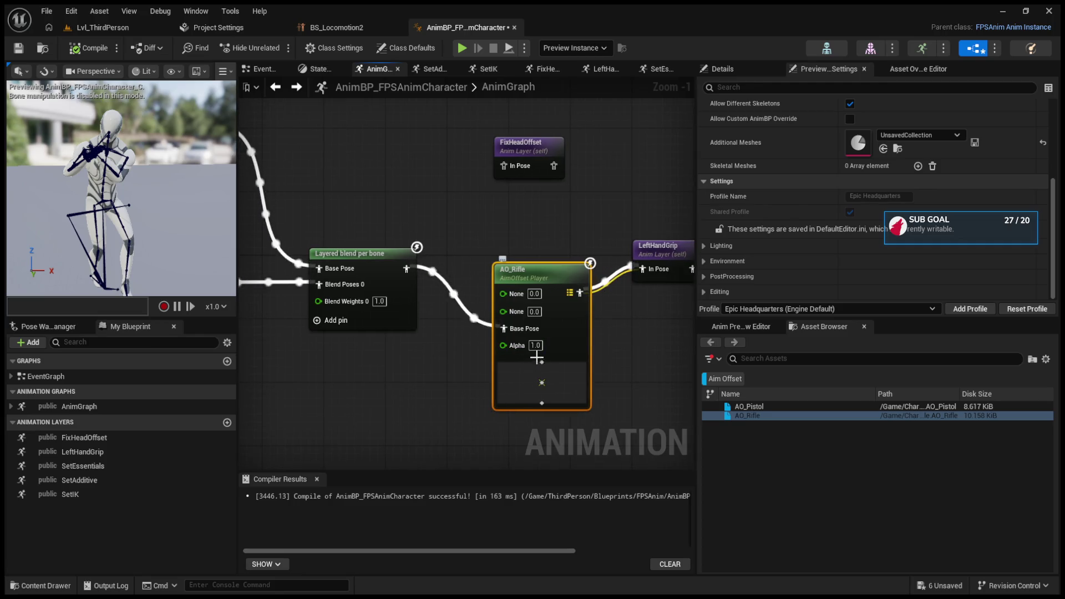
{"action": "left_click", "coordinate": [542, 383]}
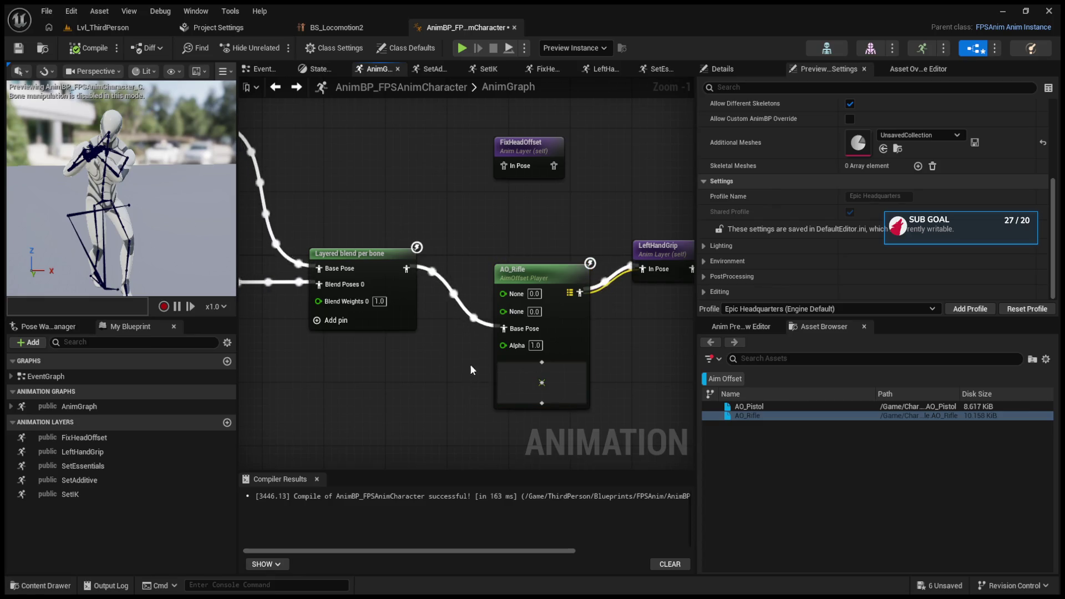
{"action": "left_click_drag", "start_coordinate": [559, 272], "coordinate": [551, 224]}
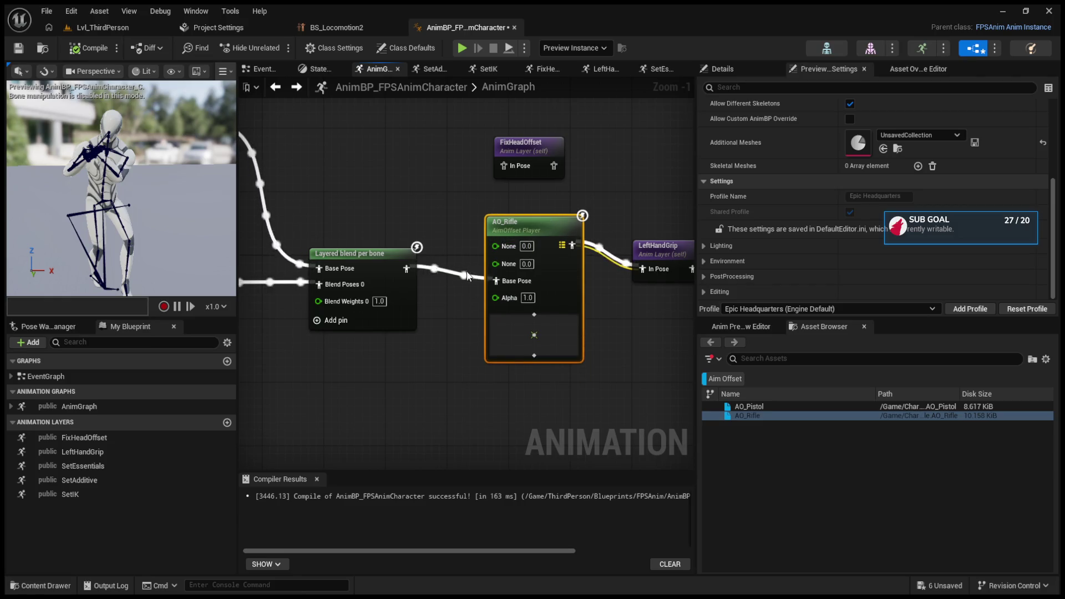
{"action": "mouse_move", "coordinate": [540, 221]}
{"action": "left_mouse_down"}
{"action": "mouse_move", "coordinate": [528, 209]}
{"action": "mouse_move", "coordinate": [504, 377]}
{"action": "left_mouse_up"}
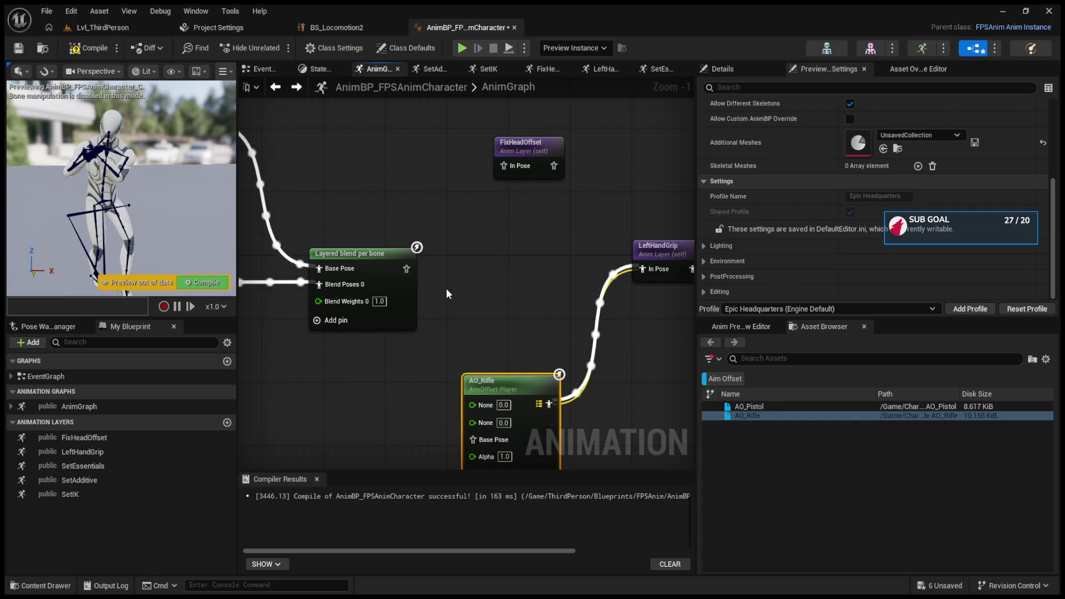
{"action": "left_click_drag", "start_coordinate": [406, 268], "coordinate": [649, 272]}
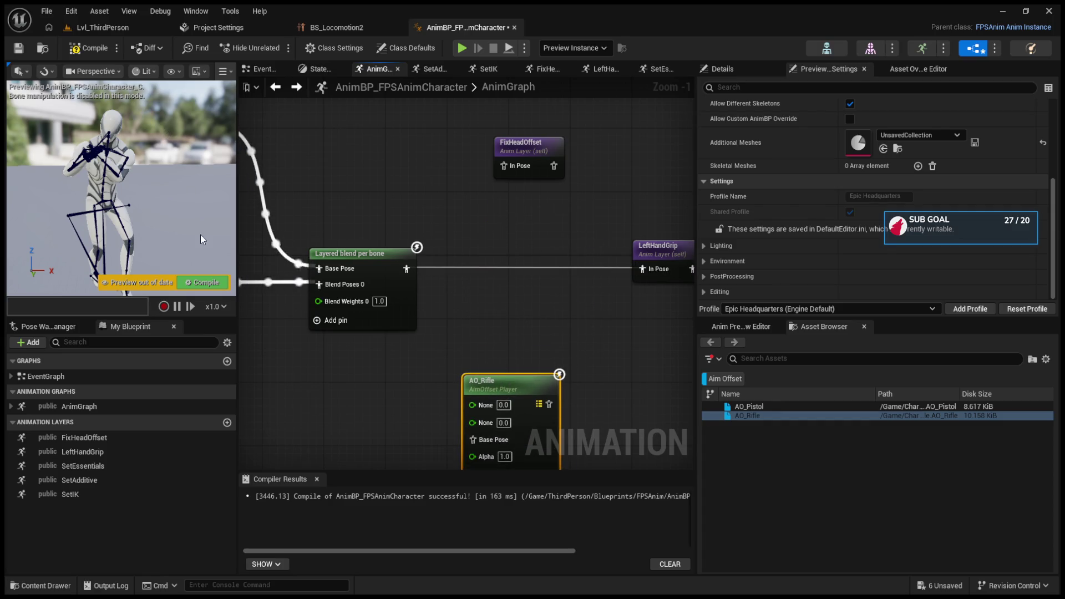
{"action": "left_click", "coordinate": [205, 283]}
{"action": "left_click_drag", "start_coordinate": [457, 217], "coordinate": [592, 209]}
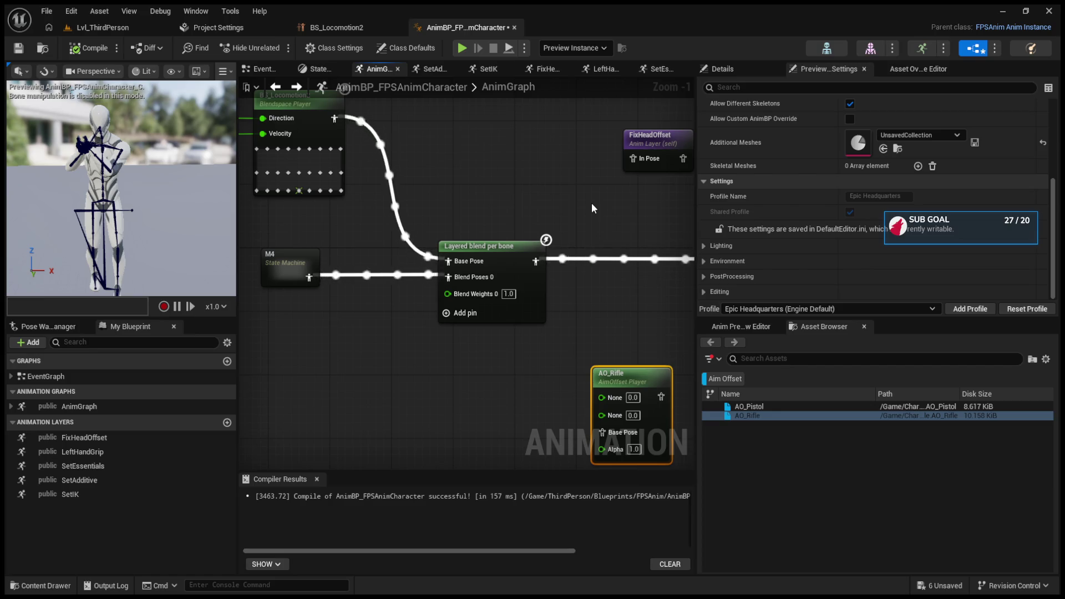
- Paste a Get Player Controller node and position it left of AO_Rifle
{"action": "scroll", "coordinate": [644, 232], "scroll_direction": "down", "scroll_amount": 3}
{"action": "mouse_move", "coordinate": [647, 231]}
{"action": "left_mouse_down"}
{"action": "mouse_move", "coordinate": [534, 238]}
{"action": "mouse_move", "coordinate": [507, 252]}
{"action": "left_mouse_up"}
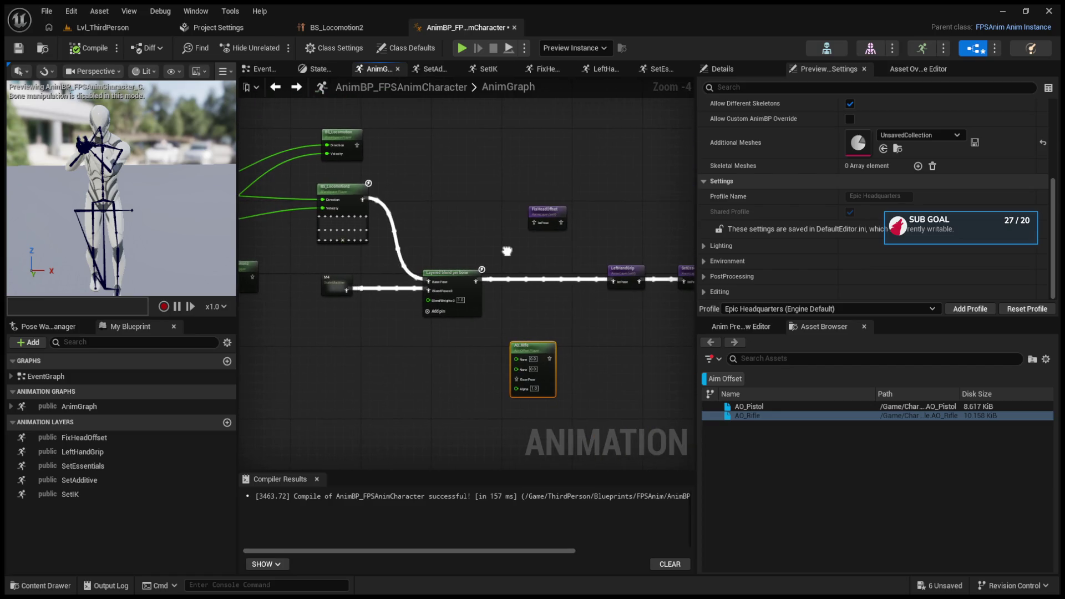
{"action": "scroll", "coordinate": [571, 344], "scroll_direction": "up", "scroll_amount": 4}
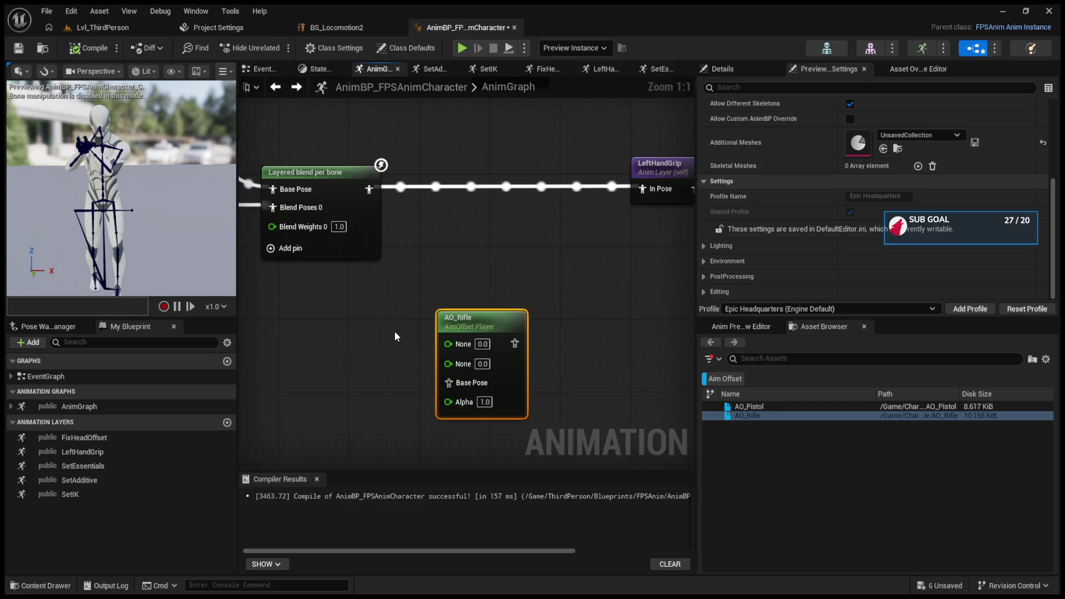
{"action": "mouse_move", "coordinate": [391, 335]}
{"action": "left_mouse_down"}
{"action": "mouse_move", "coordinate": [668, 376]}
{"action": "mouse_move", "coordinate": [376, 362]}
{"action": "left_mouse_up"}
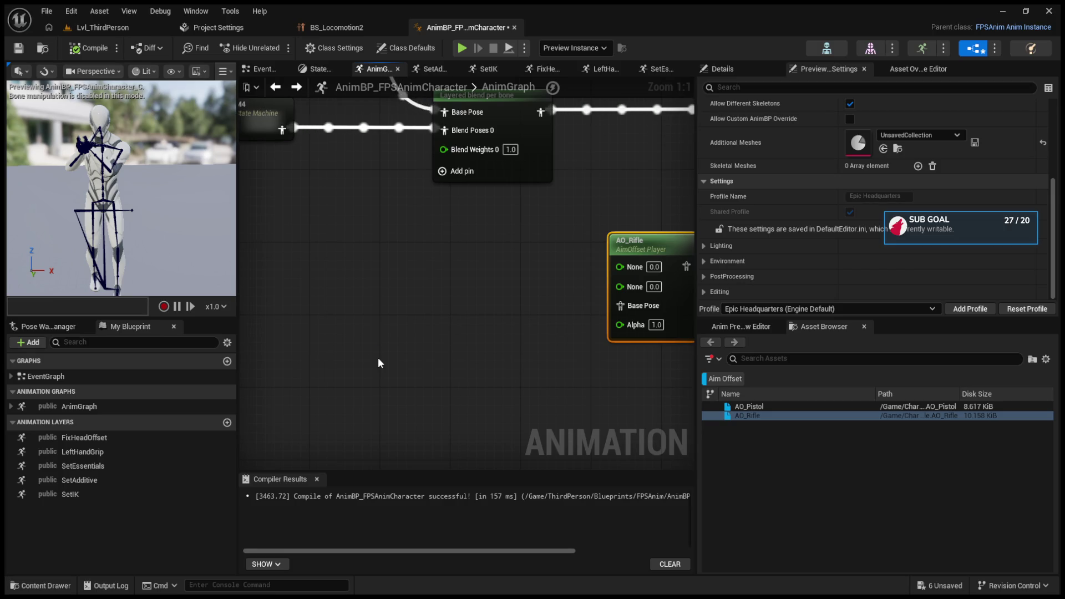
{"action": "key", "text": "ctrl+v"}
{"action": "mouse_move", "coordinate": [449, 350]}
{"action": "left_mouse_down"}
{"action": "mouse_move", "coordinate": [375, 349]}
{"action": "mouse_move", "coordinate": [514, 369]}
{"action": "left_mouse_up"}
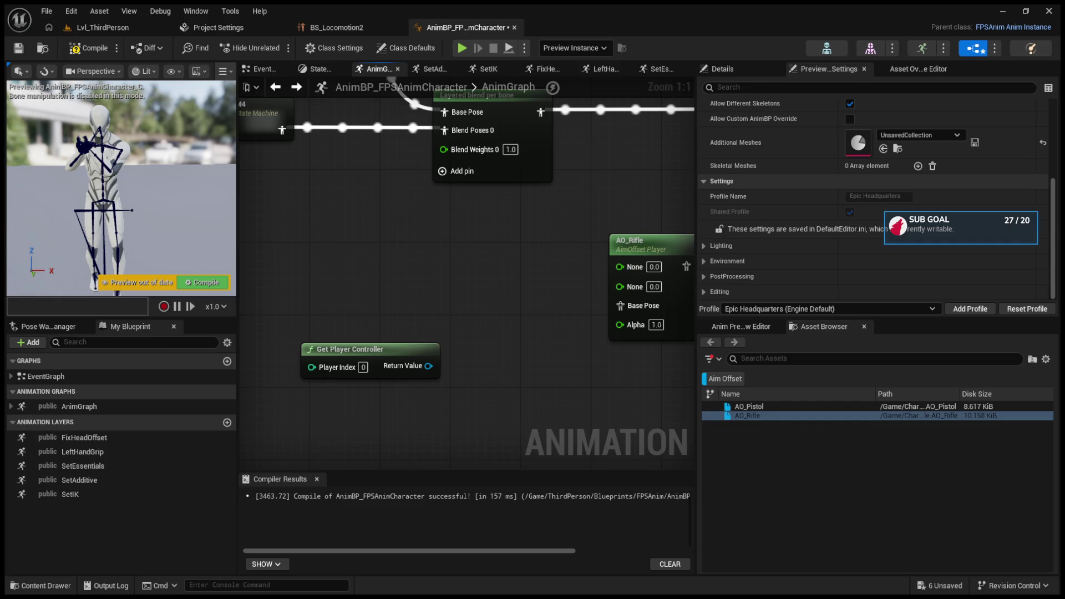
- Open the AO_Rifle aim offset asset in its own editor
{"action": "mouse_move", "coordinate": [345, 136]}
{"action": "left_mouse_down"}
{"action": "mouse_move", "coordinate": [345, 245]}
{"action": "mouse_move", "coordinate": [461, 371]}
{"action": "mouse_move", "coordinate": [518, 384]}
{"action": "mouse_move", "coordinate": [443, 318]}
{"action": "left_mouse_up"}
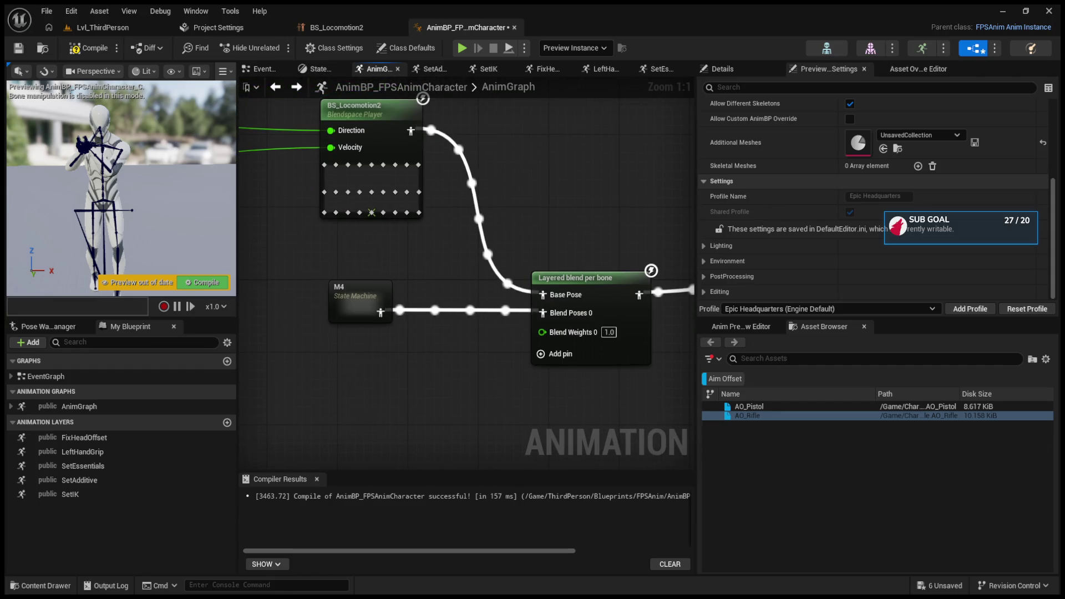
{"action": "left_click_drag", "start_coordinate": [510, 345], "coordinate": [395, 199]}
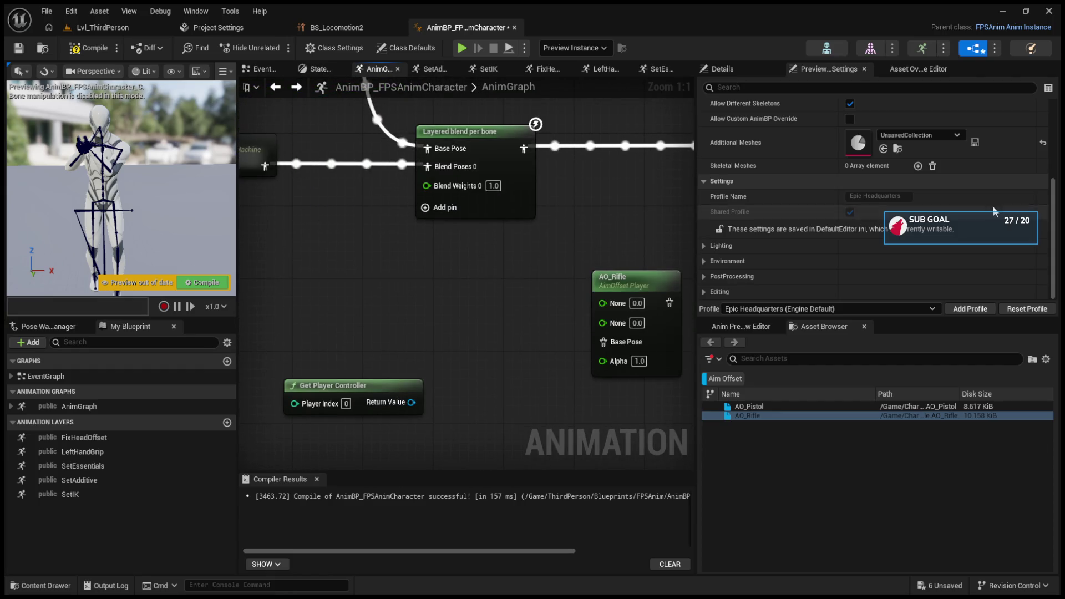
{"action": "left_click", "coordinate": [661, 278]}
{"action": "left_click_drag", "start_coordinate": [661, 278], "coordinate": [577, 283]}
{"action": "double_click", "coordinate": [575, 285]}
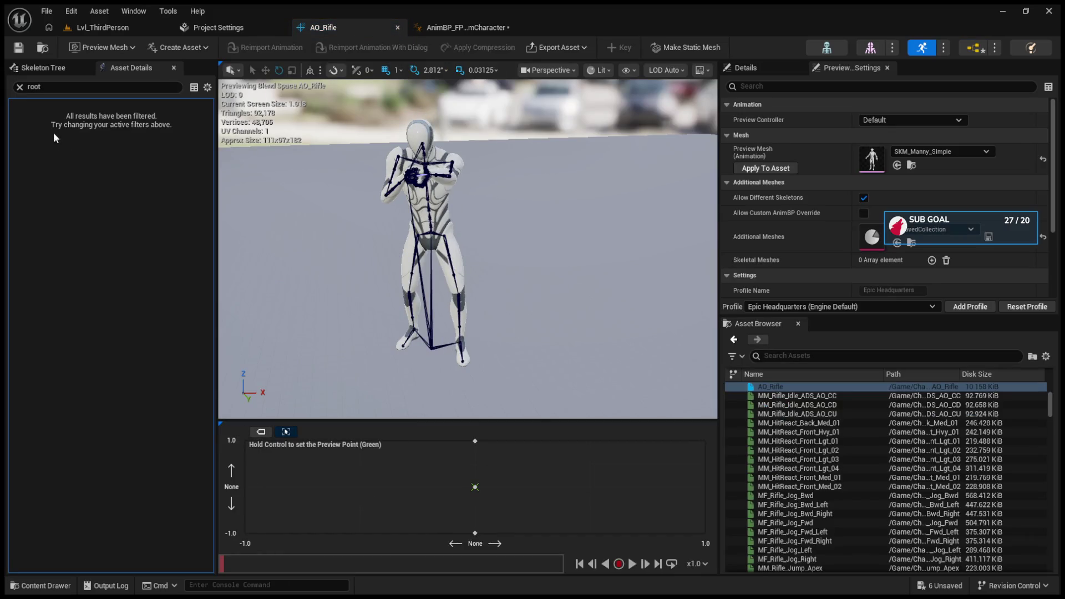
{"action": "left_click", "coordinate": [20, 87]}
{"action": "left_click", "coordinate": [15, 105]}
{"action": "left_click", "coordinate": [16, 105]}
{"action": "left_click", "coordinate": [15, 121]}
{"action": "left_click", "coordinate": [14, 134]}
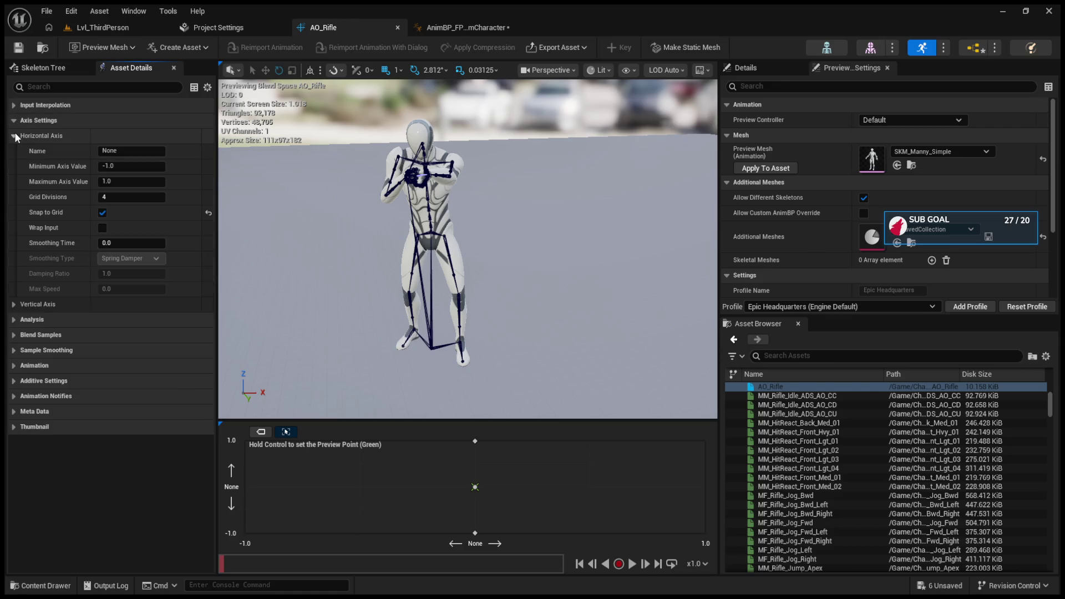
{"action": "left_click", "coordinate": [15, 135]}
{"action": "left_click", "coordinate": [14, 134]}
{"action": "left_click", "coordinate": [15, 134]}
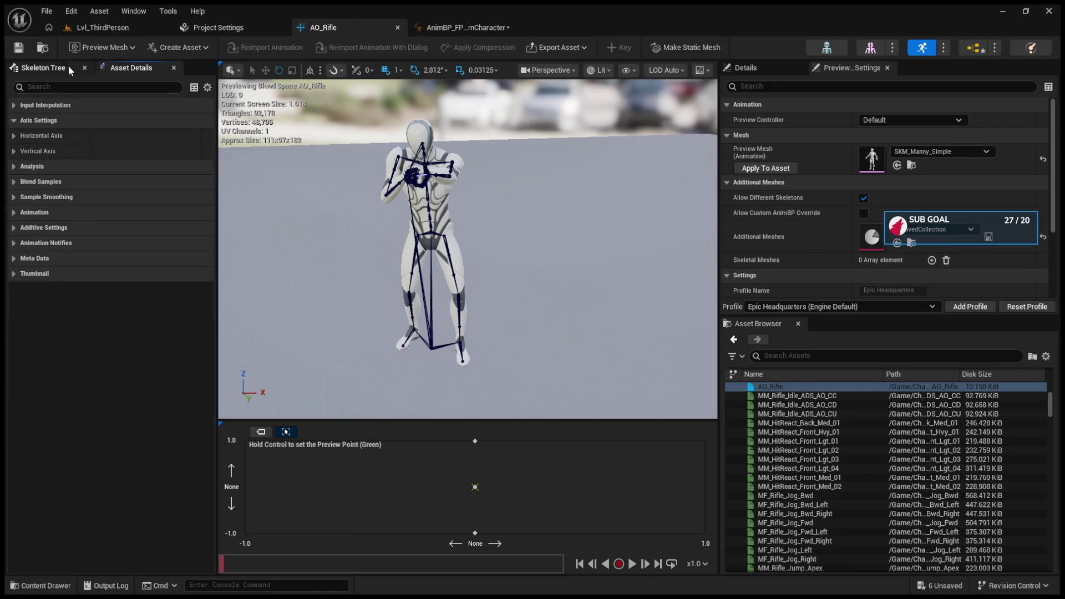
{"action": "left_click", "coordinate": [127, 24]}
{"action": "left_click", "coordinate": [422, 27]}
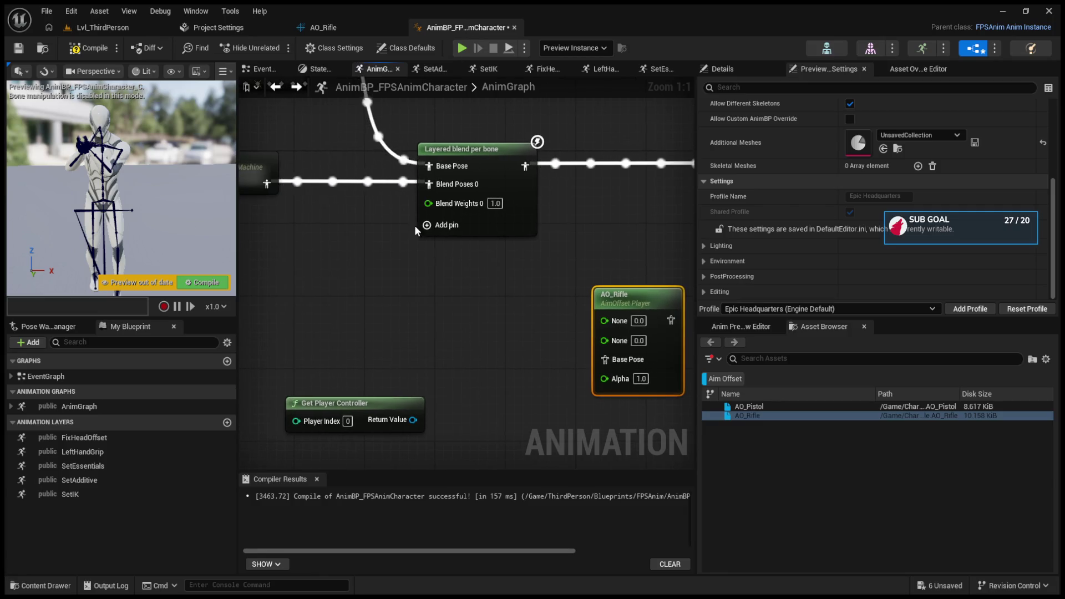
- Move Get Player Controller beside AO_Rifle and show the FPSAnim preview properties (Toggles, Aiming, Sway)
{"action": "left_click", "coordinate": [314, 70]}
{"action": "left_click", "coordinate": [264, 70]}
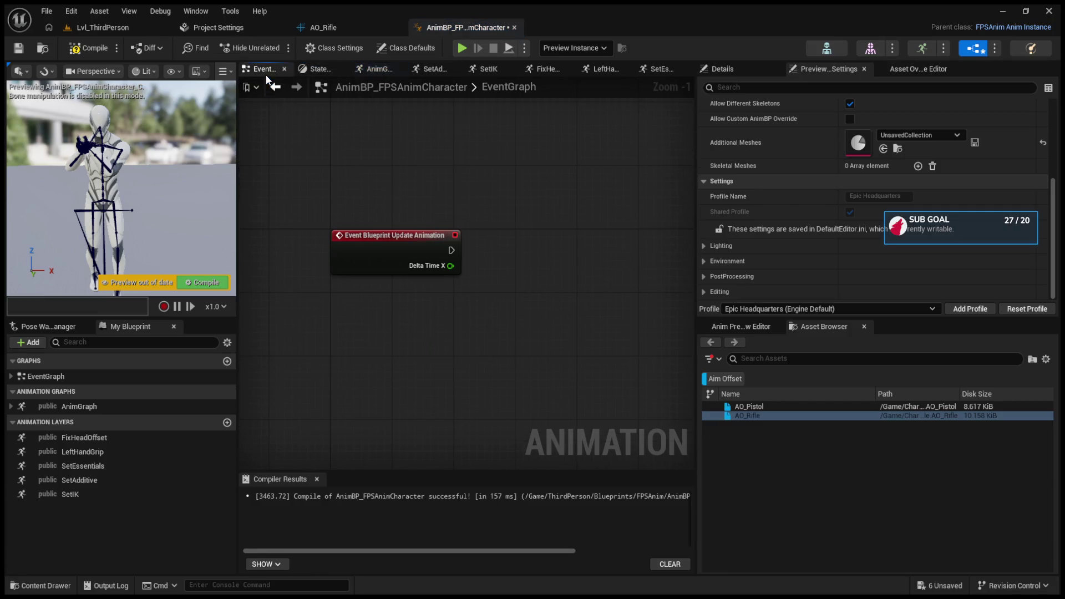
{"action": "left_click", "coordinate": [373, 69]}
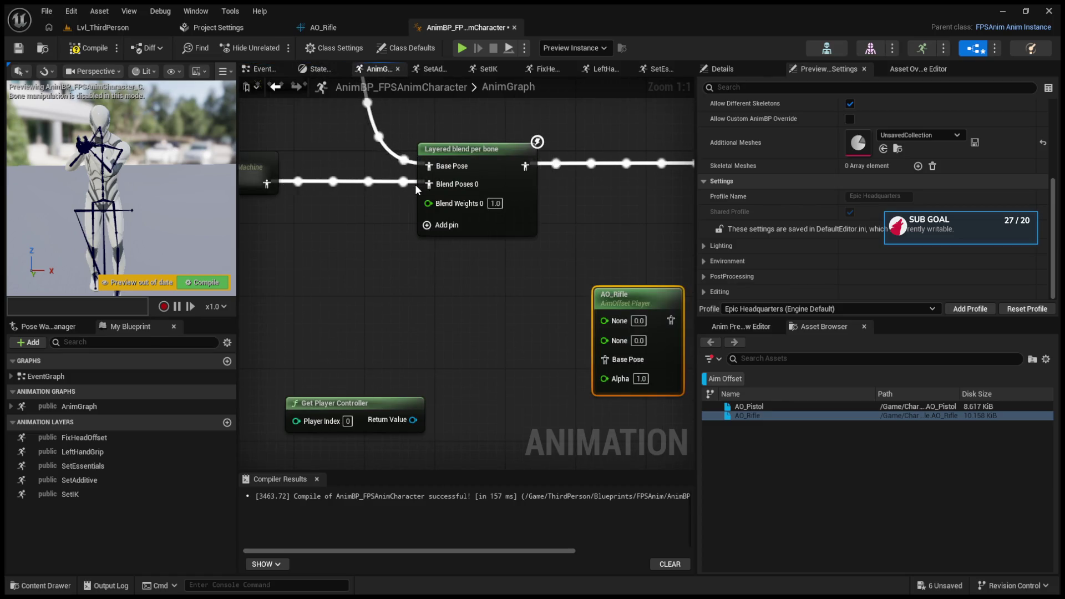
{"action": "left_click_drag", "start_coordinate": [355, 403], "coordinate": [399, 358]}
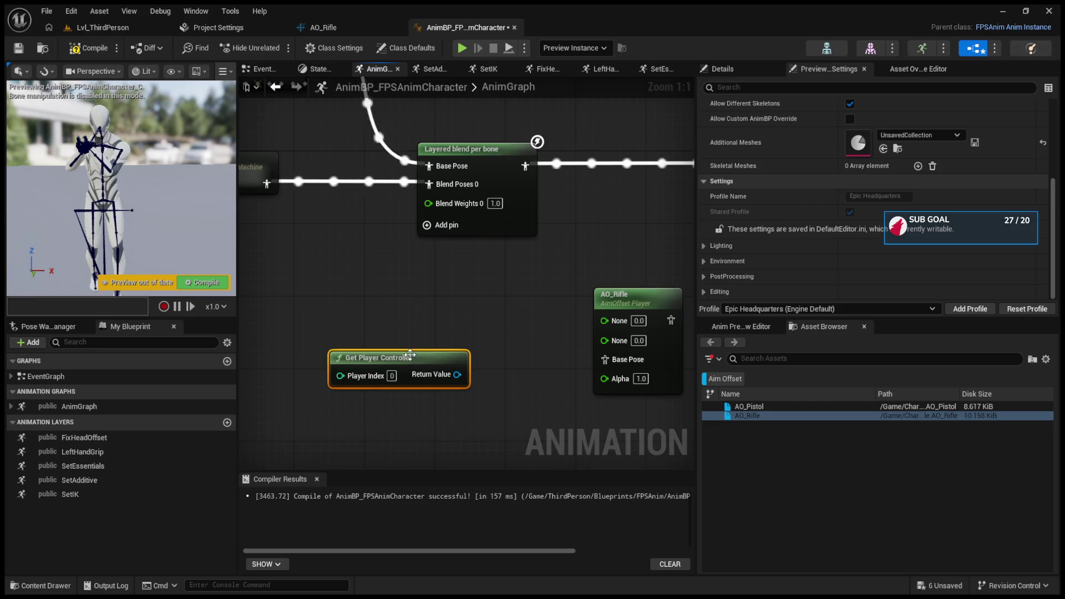
{"action": "left_click_drag", "start_coordinate": [614, 293], "coordinate": [420, 320]}
{"action": "scroll", "coordinate": [419, 315], "scroll_direction": "down", "scroll_amount": 2}
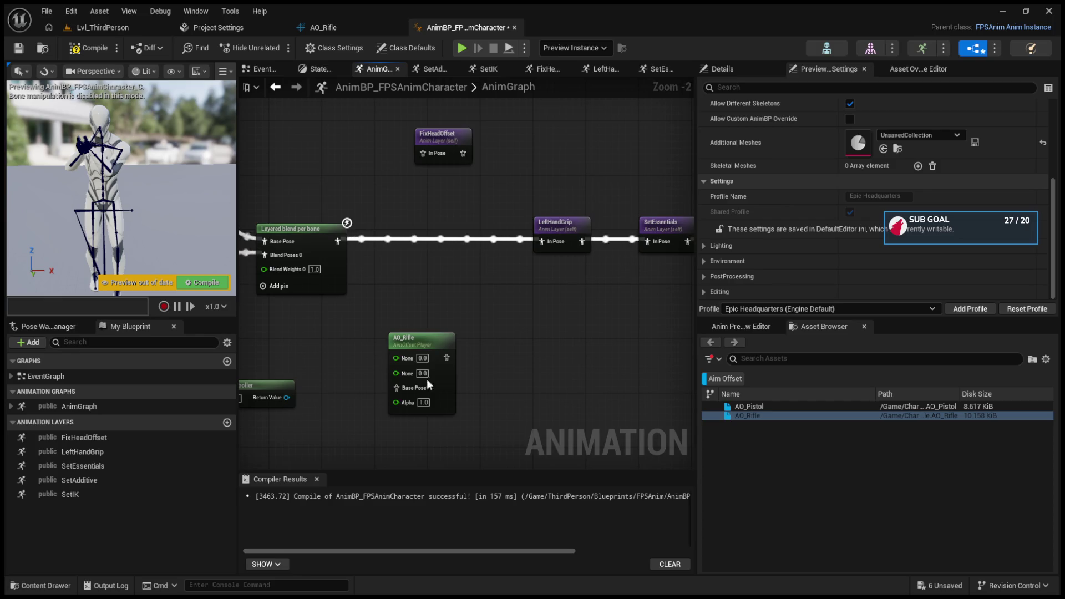
{"action": "left_click", "coordinate": [761, 329]}
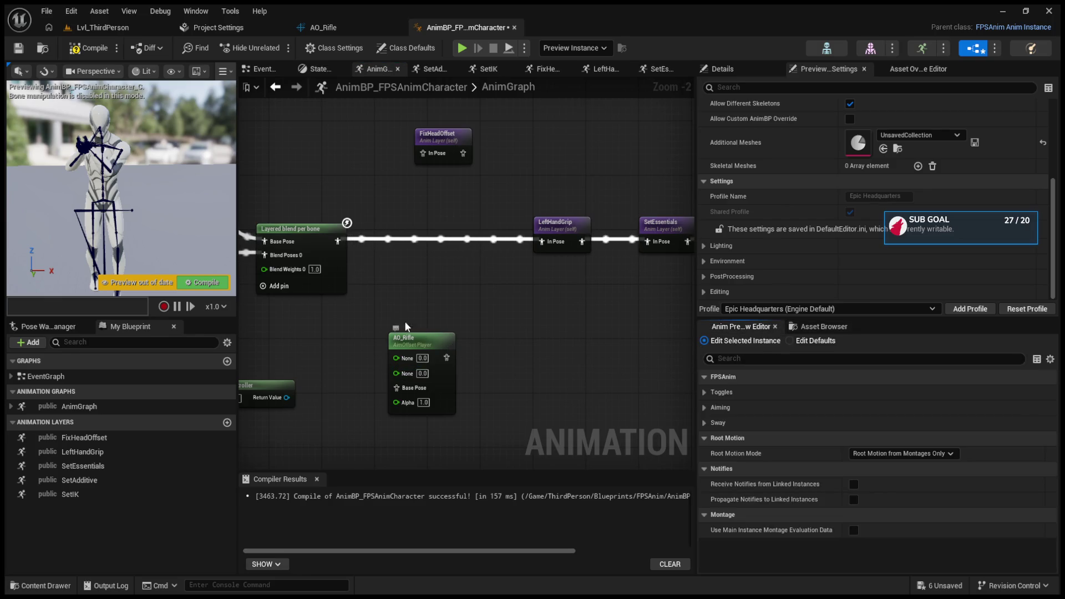
- Wire Layered blend per bone into AO_Rifle's Base Pose, feed AO_Rifle to LeftHandGrip, and compile
{"action": "mouse_move", "coordinate": [338, 242]}
{"action": "left_mouse_down"}
{"action": "mouse_move", "coordinate": [397, 349]}
{"action": "mouse_move", "coordinate": [437, 361]}
{"action": "mouse_move", "coordinate": [414, 373]}
{"action": "mouse_move", "coordinate": [537, 266]}
{"action": "mouse_move", "coordinate": [458, 264]}
{"action": "left_mouse_up"}
{"action": "mouse_move", "coordinate": [453, 262]}
{"action": "left_mouse_down"}
{"action": "mouse_move", "coordinate": [488, 231]}
{"action": "mouse_move", "coordinate": [542, 242]}
{"action": "left_mouse_up"}
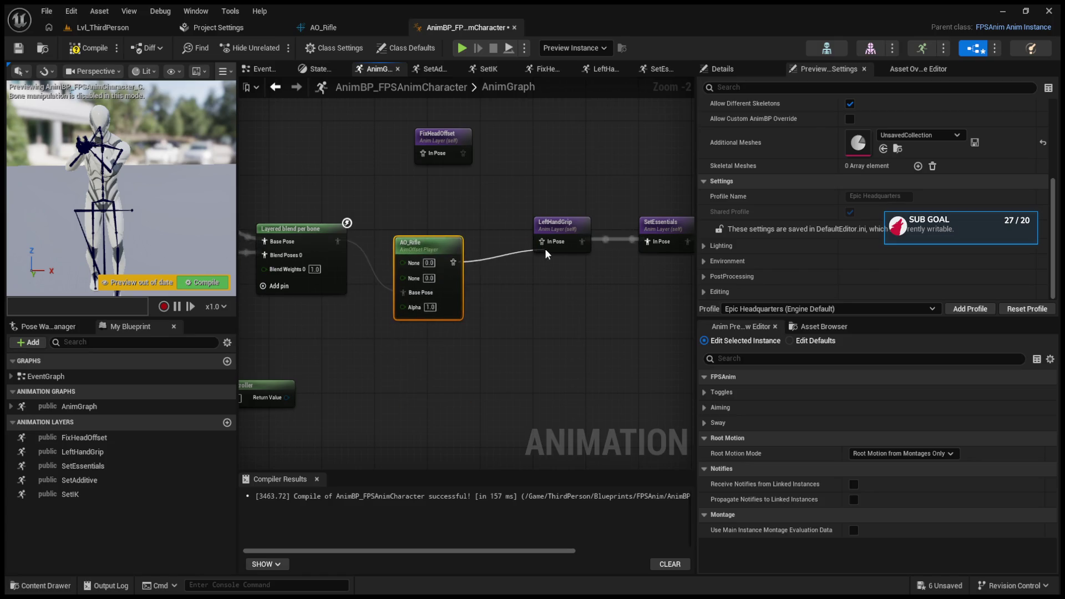
{"action": "left_click", "coordinate": [205, 283]}
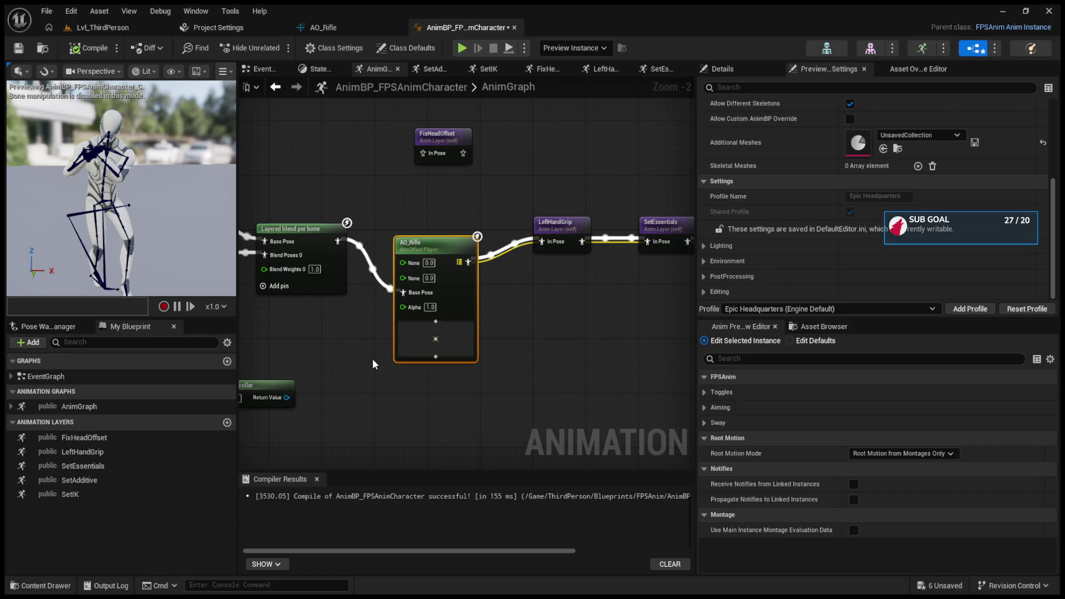
- Break AO_Rifle's Base Pose and LeftHandGrip links, then wire the M4 pose into its Base Pose
{"action": "left_click_drag", "start_coordinate": [372, 359], "coordinate": [488, 364]}
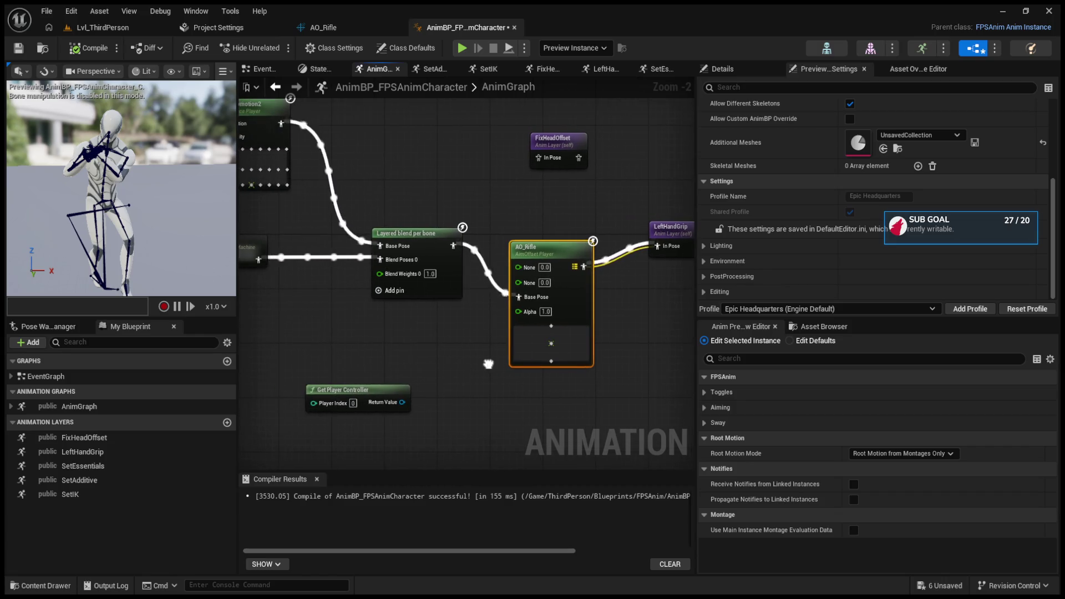
{"action": "left_click", "coordinate": [519, 296], "text": "alt"}
{"action": "left_click", "coordinate": [573, 267], "text": "alt"}
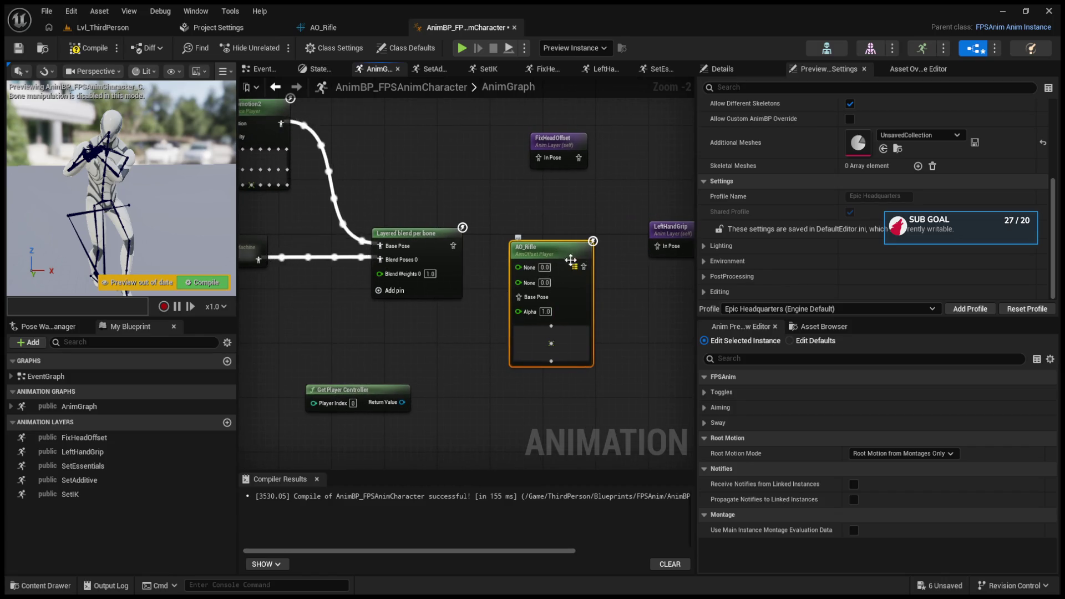
{"action": "scroll", "coordinate": [811, 230], "scroll_direction": "up", "scroll_amount": 6}
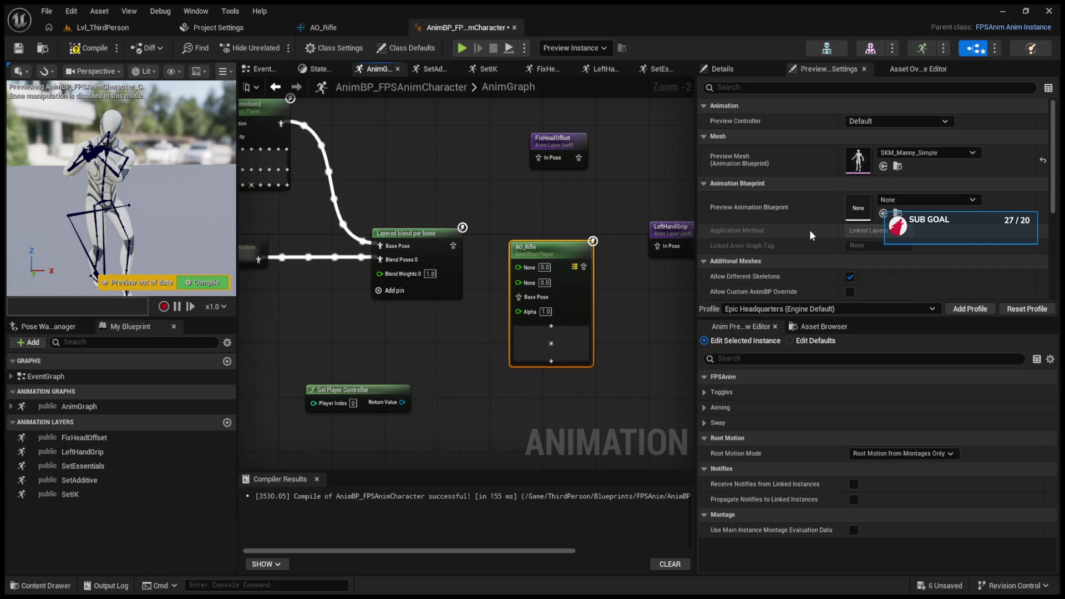
{"action": "left_click", "coordinate": [756, 71]}
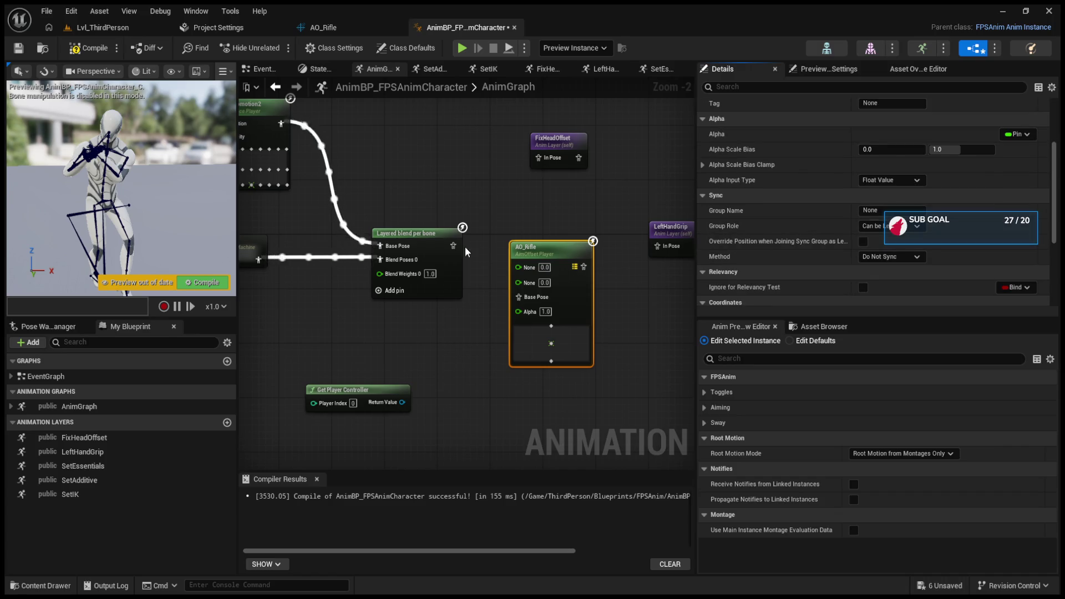
{"action": "left_click", "coordinate": [503, 252]}
{"action": "left_click", "coordinate": [533, 248]}
{"action": "mouse_move", "coordinate": [265, 258]}
{"action": "left_mouse_down"}
{"action": "mouse_move", "coordinate": [330, 249]}
{"action": "mouse_move", "coordinate": [585, 288]}
{"action": "left_mouse_up"}
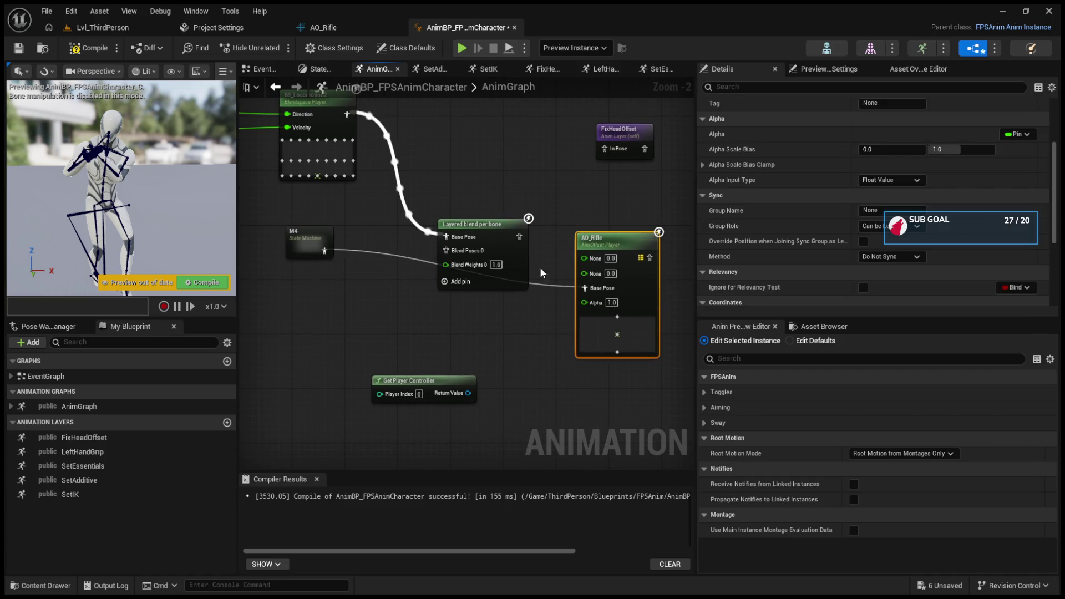
{"action": "left_click_drag", "start_coordinate": [479, 230], "coordinate": [511, 162]}
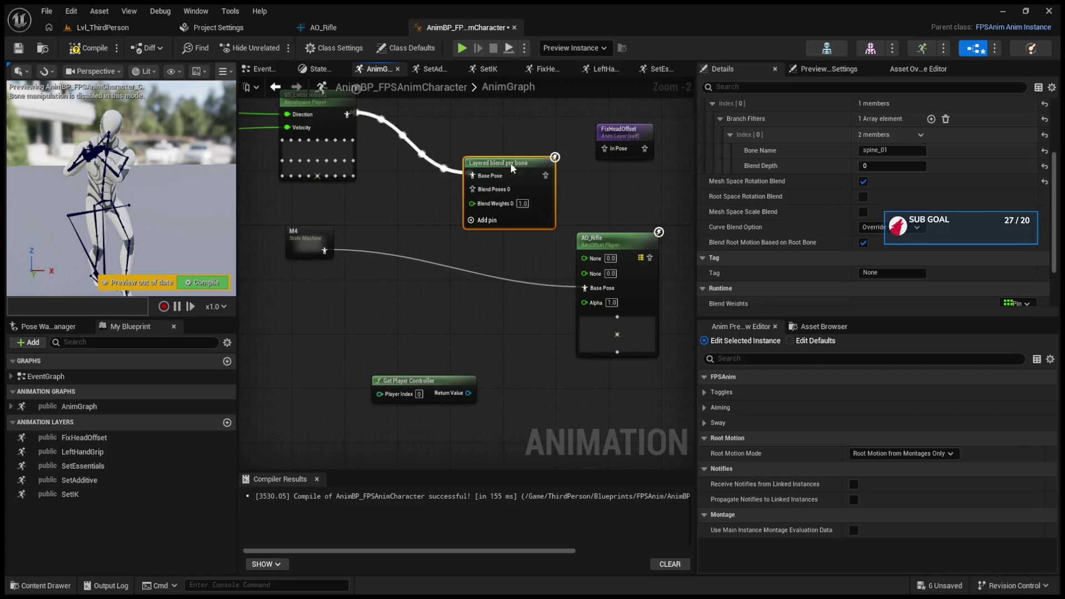
- Place AO_Rifle between M4 and Blend Poses 0, wire Layered blend into LeftHandGrip, and recompile
{"action": "left_click", "coordinate": [89, 48]}
{"action": "mouse_move", "coordinate": [600, 246]}
{"action": "left_mouse_down"}
{"action": "mouse_move", "coordinate": [370, 235]}
{"action": "mouse_move", "coordinate": [481, 183]}
{"action": "left_mouse_up"}
{"action": "key", "text": "F7"}
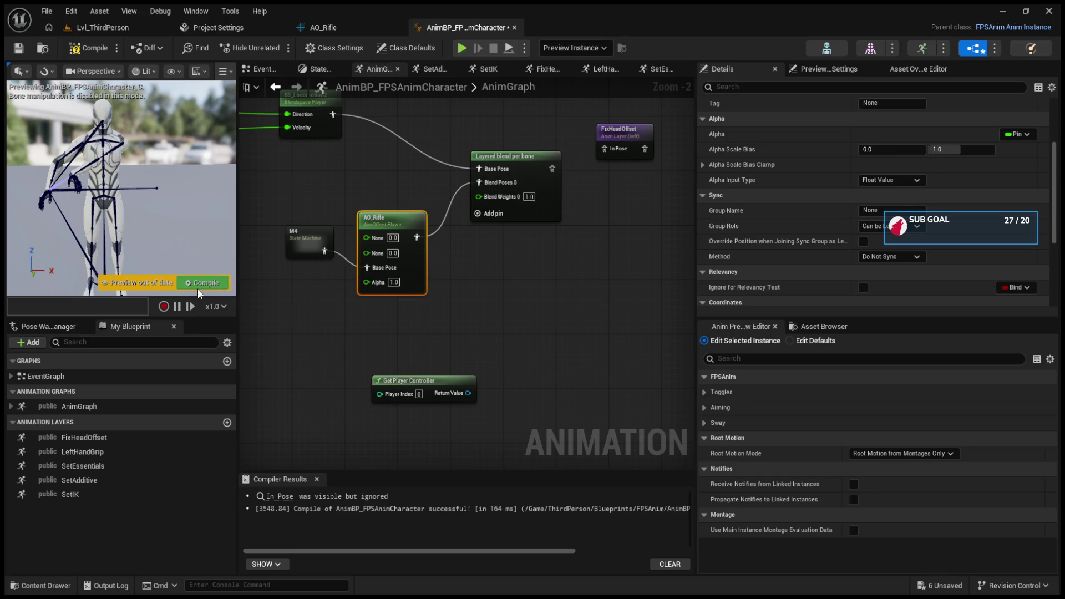
{"action": "mouse_move", "coordinate": [517, 171]}
{"action": "left_mouse_down"}
{"action": "mouse_move", "coordinate": [674, 233]}
{"action": "mouse_move", "coordinate": [660, 241]}
{"action": "left_mouse_up"}
{"action": "mouse_move", "coordinate": [472, 172]}
{"action": "left_mouse_down"}
{"action": "mouse_move", "coordinate": [548, 224]}
{"action": "mouse_move", "coordinate": [641, 240]}
{"action": "left_mouse_up"}
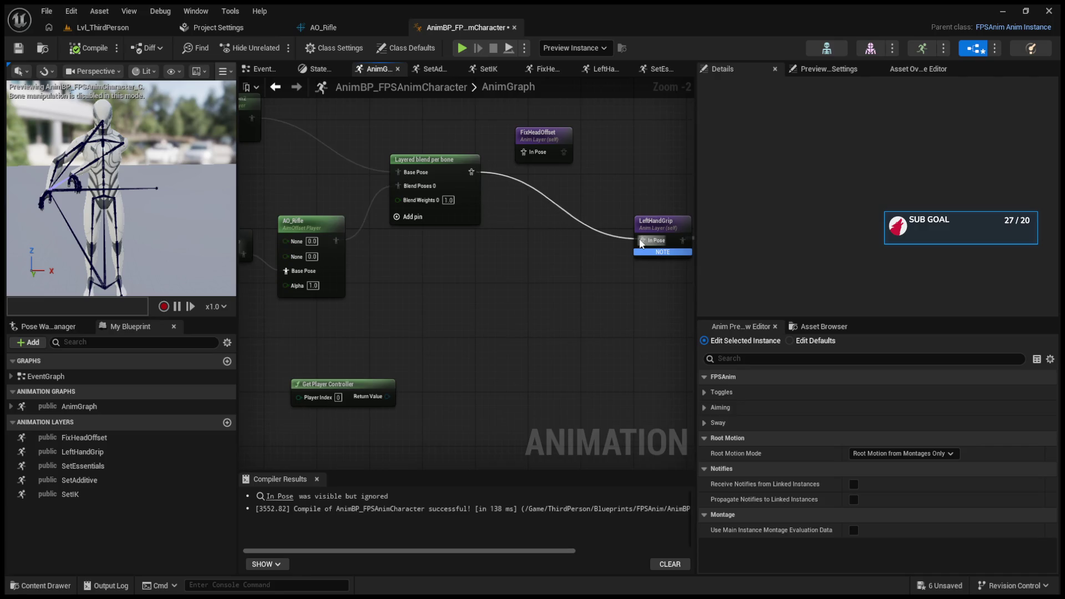
{"action": "left_click_drag", "start_coordinate": [465, 168], "coordinate": [488, 228]}
{"action": "left_click", "coordinate": [203, 283]}
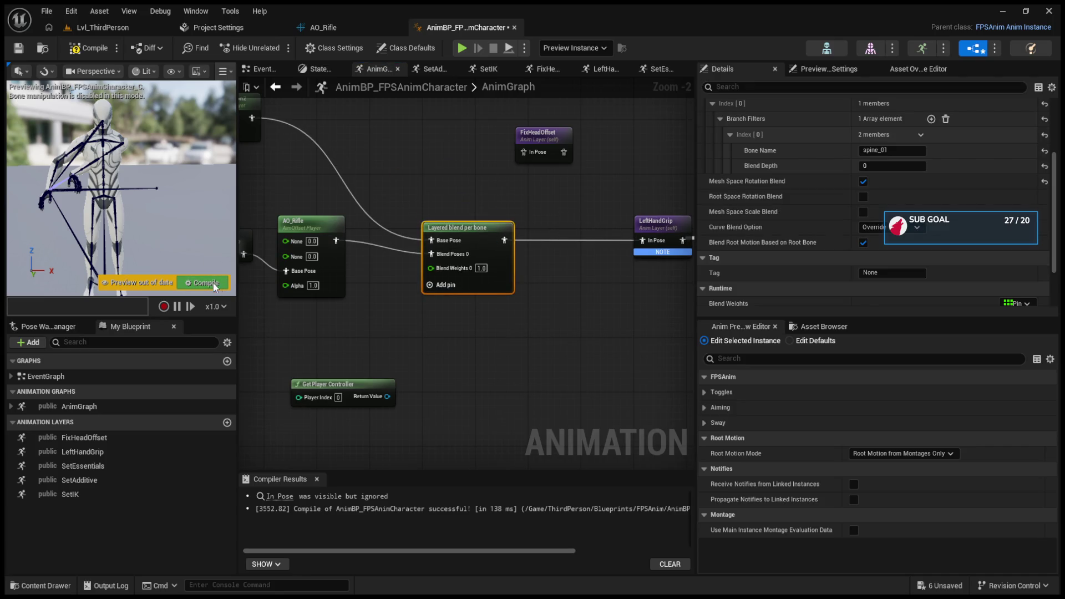
- Move the M4 state machine down-left beside AO_Rifle and nudge AO_Rifle down slightly
{"action": "left_click_drag", "start_coordinate": [401, 364], "coordinate": [422, 360]}
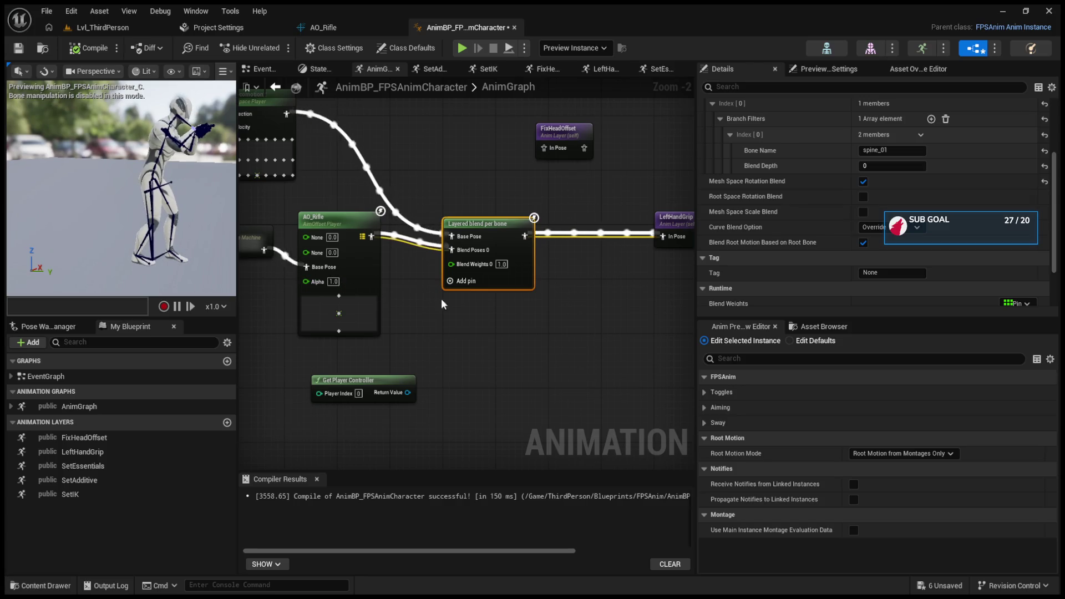
{"action": "left_click_drag", "start_coordinate": [444, 337], "coordinate": [610, 383]}
{"action": "left_click_drag", "start_coordinate": [402, 289], "coordinate": [375, 316]}
{"action": "left_click_drag", "start_coordinate": [375, 361], "coordinate": [484, 393]}
{"action": "left_click", "coordinate": [595, 308]}
{"action": "left_click_drag", "start_coordinate": [595, 307], "coordinate": [533, 286]}
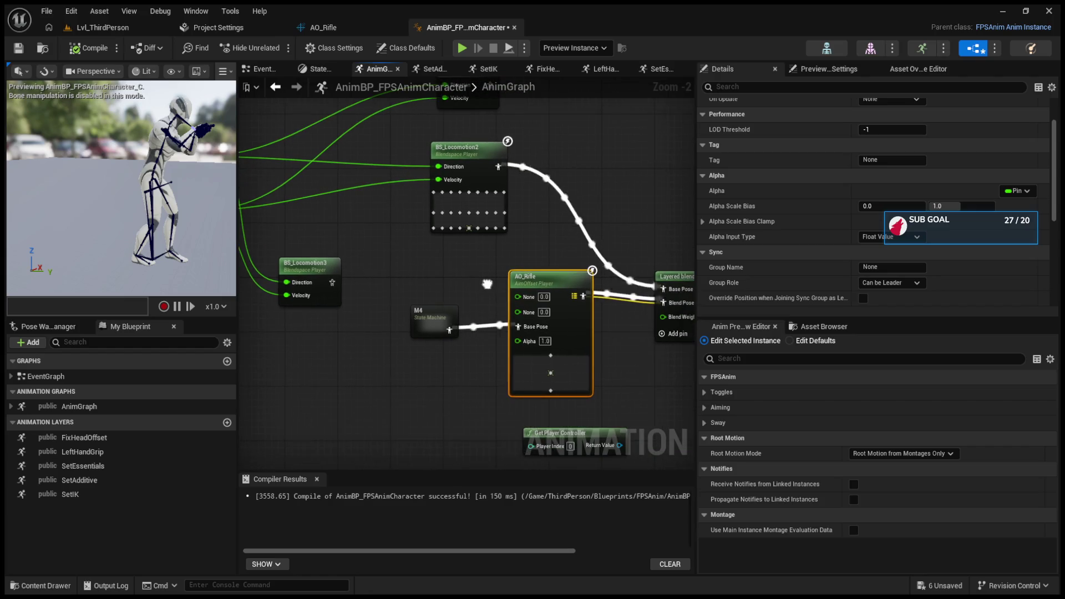
{"action": "left_click_drag", "start_coordinate": [521, 324], "coordinate": [491, 321]}
{"action": "left_click_drag", "start_coordinate": [518, 278], "coordinate": [518, 284]}
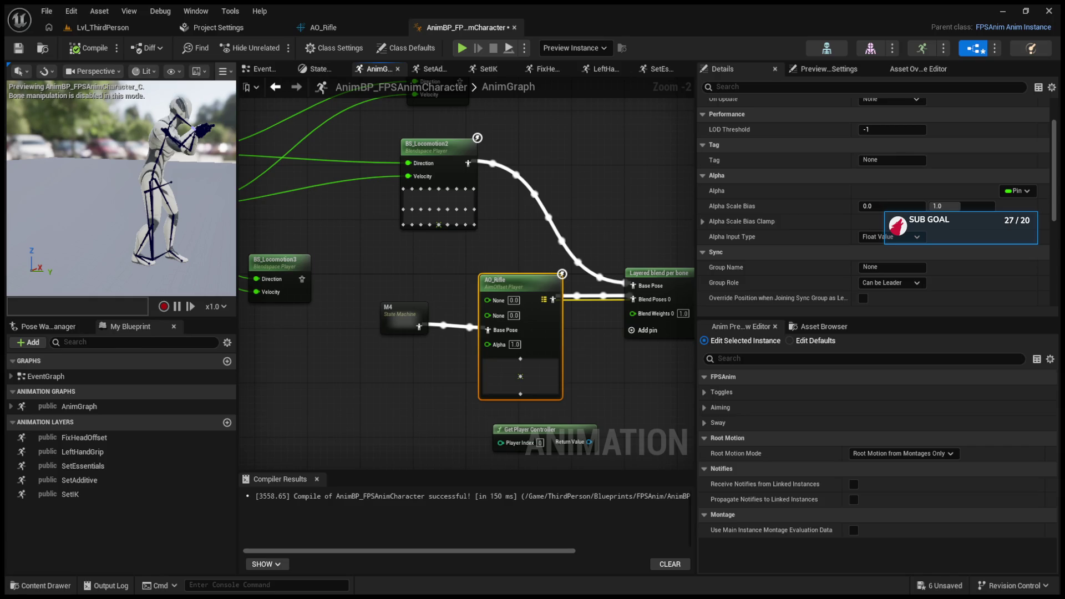
- Add a Get Player Camera Manager node fed from Get Player Controller's Return Value
{"action": "left_click_drag", "start_coordinate": [404, 397], "coordinate": [383, 253]}
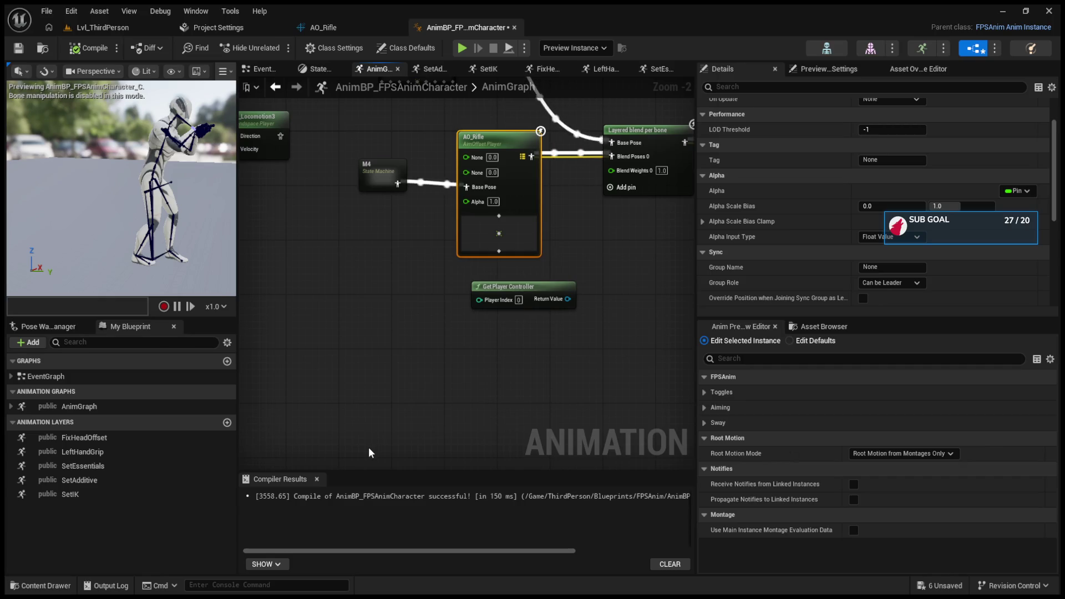
{"action": "left_click_drag", "start_coordinate": [419, 400], "coordinate": [418, 398]}
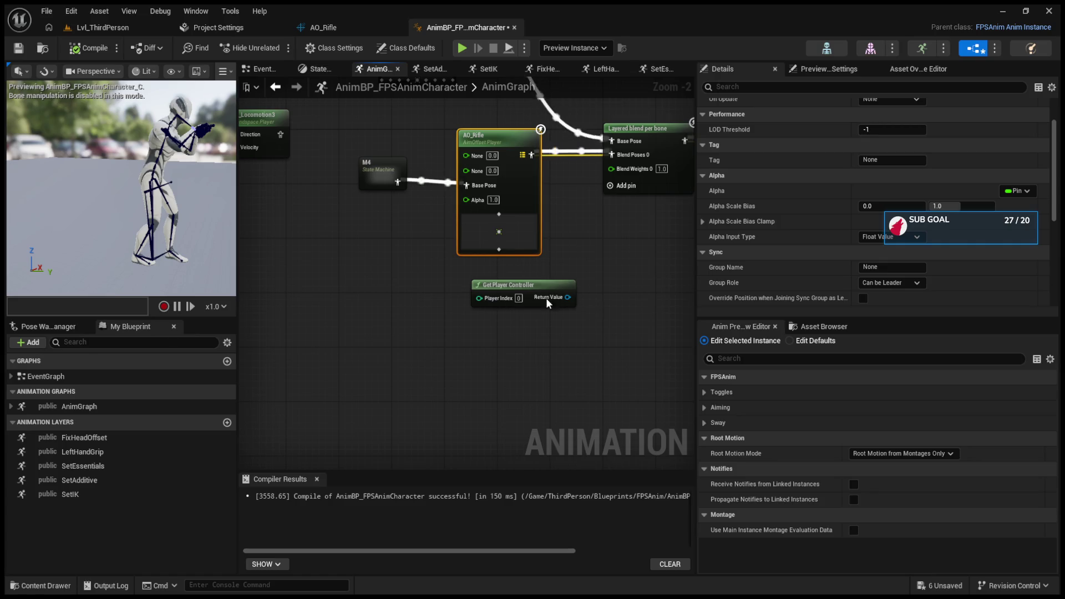
{"action": "left_click", "coordinate": [317, 345]}
{"action": "left_click_drag", "start_coordinate": [453, 296], "coordinate": [510, 305]}
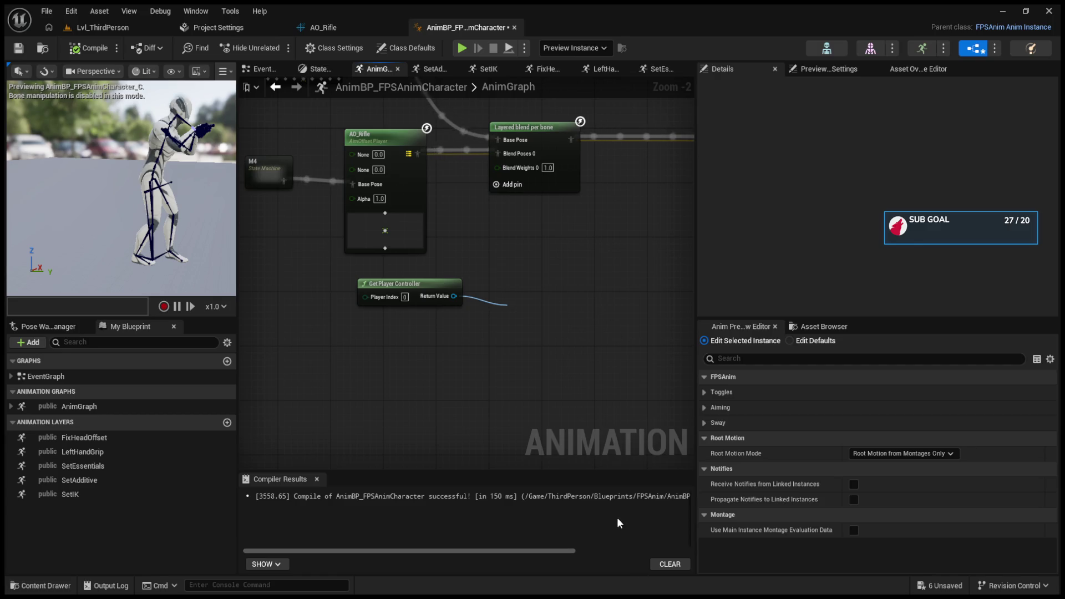
{"action": "scroll", "coordinate": [542, 381], "scroll_direction": "up", "scroll_amount": 2}
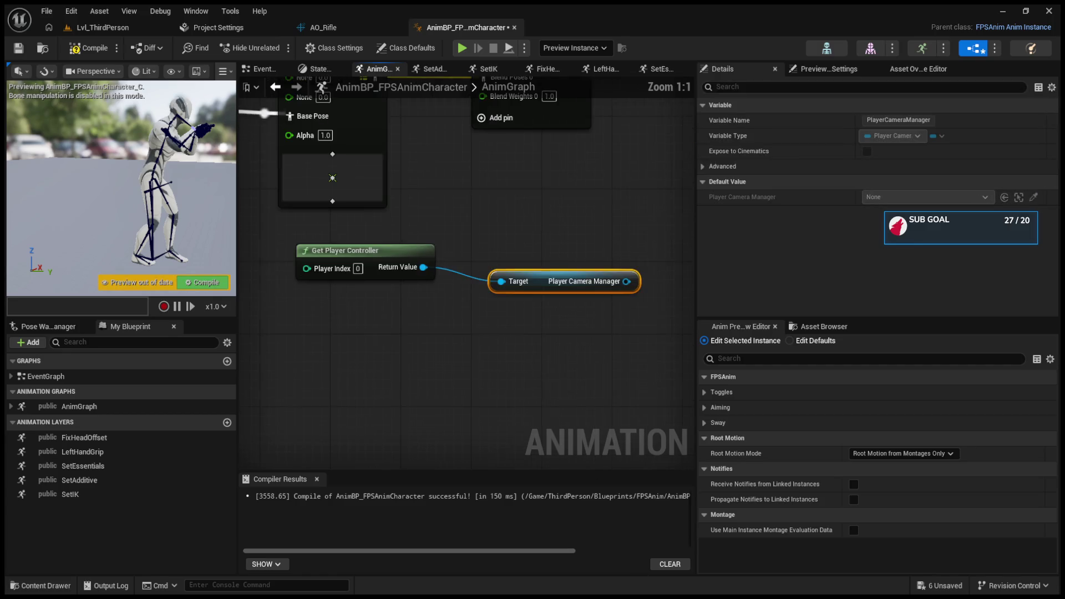
- Delete the Player Camera Manager getter and connect Get Control Rotation to Get Player Controller instead
{"action": "left_click_drag", "start_coordinate": [498, 349], "coordinate": [550, 368]}
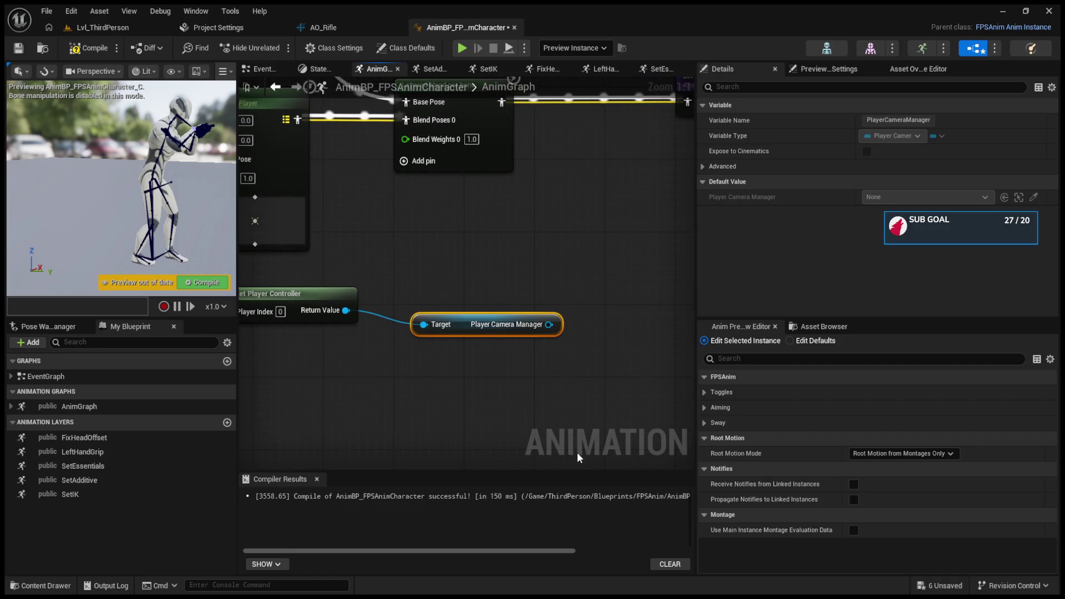
{"action": "key", "text": "Delete"}
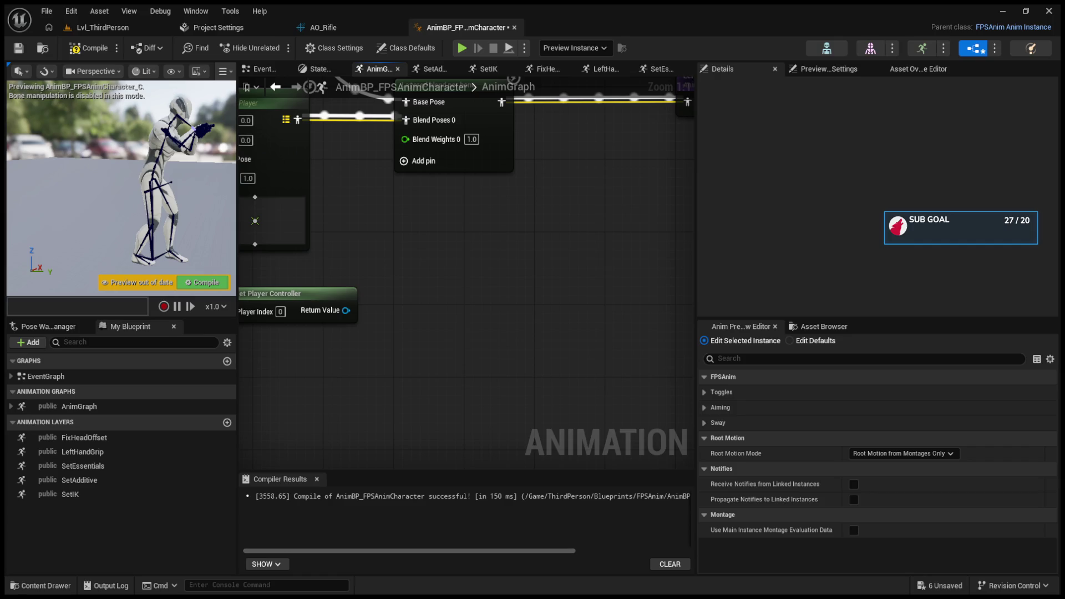
{"action": "left_click_drag", "start_coordinate": [444, 249], "coordinate": [526, 279]}
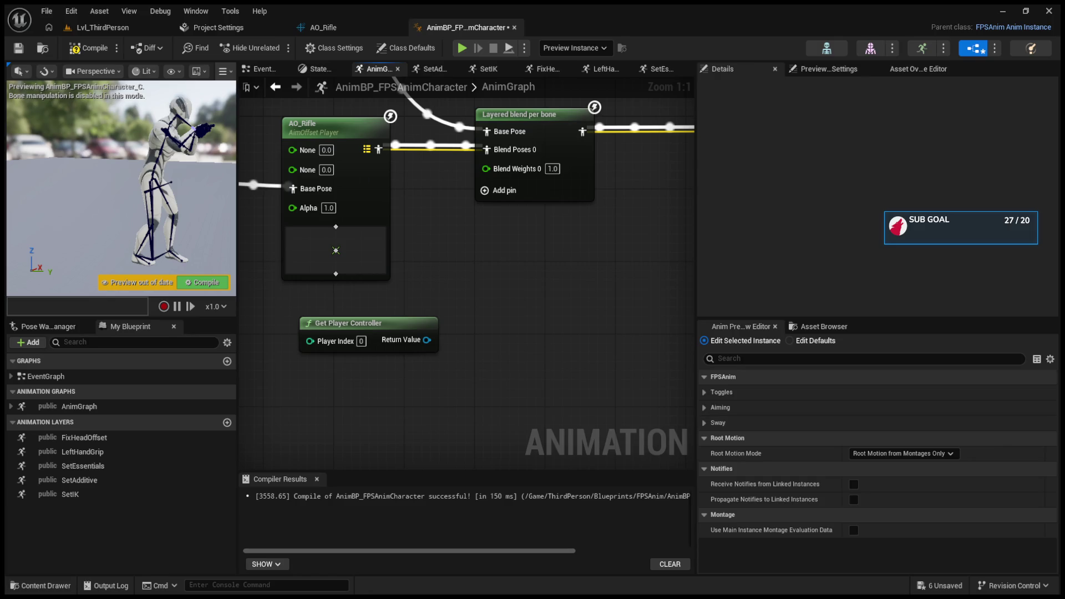
{"action": "left_click_drag", "start_coordinate": [426, 339], "coordinate": [509, 323]}
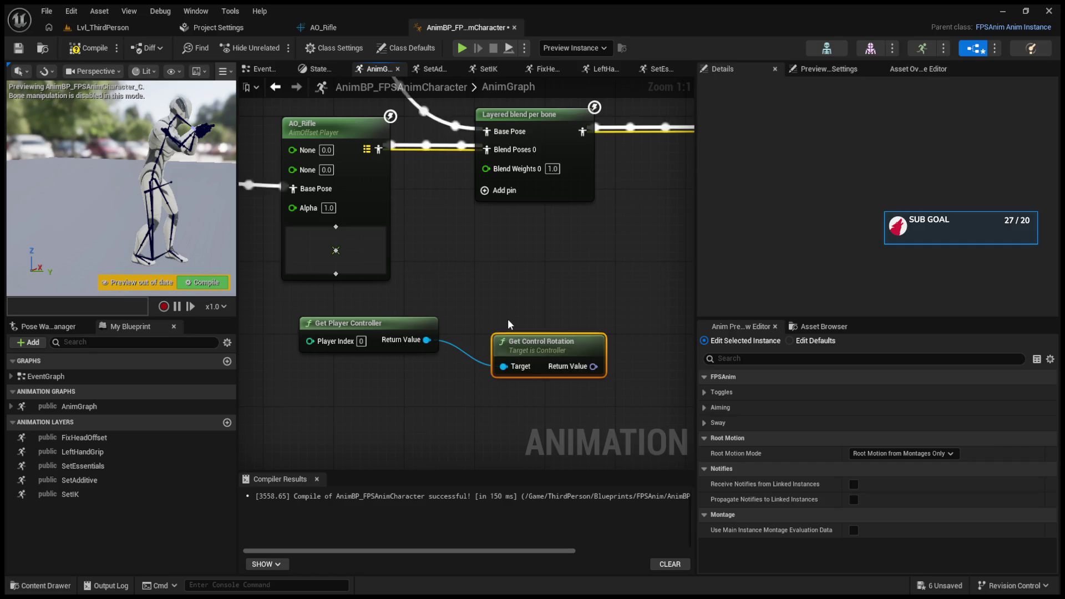
- Split Get Control Rotation's return value into Roll, Pitch and Yaw pins
{"action": "right_click", "coordinate": [594, 369]}
{"action": "left_click", "coordinate": [610, 388]}
{"action": "left_click_drag", "start_coordinate": [571, 301], "coordinate": [399, 290]}
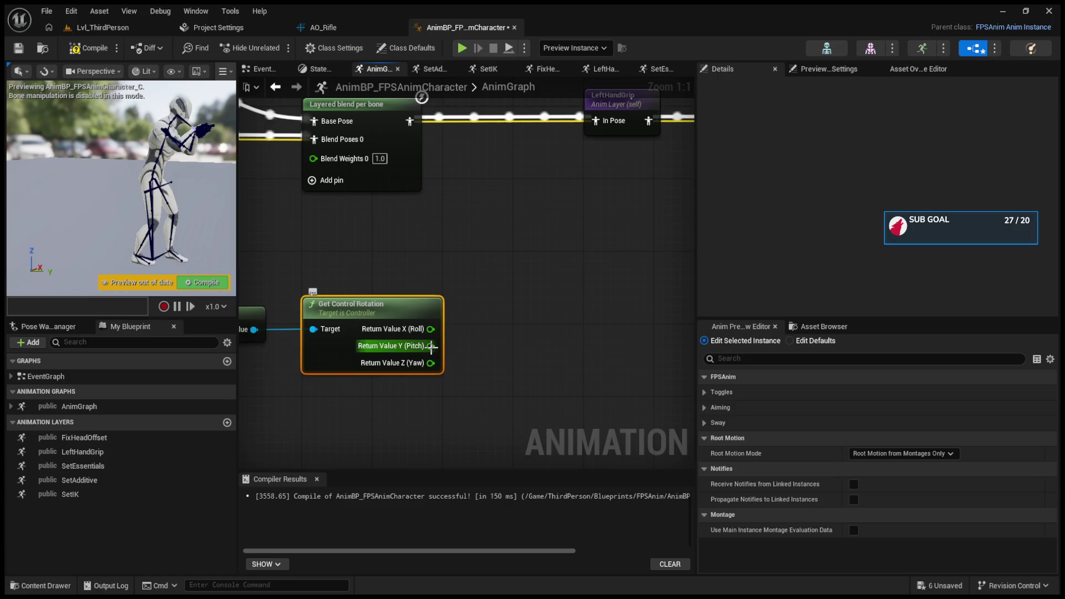
- Copy the Get Player Controller and Get Control Rotation nodes into the EventGraph
{"action": "left_click_drag", "start_coordinate": [431, 347], "coordinate": [423, 339]}
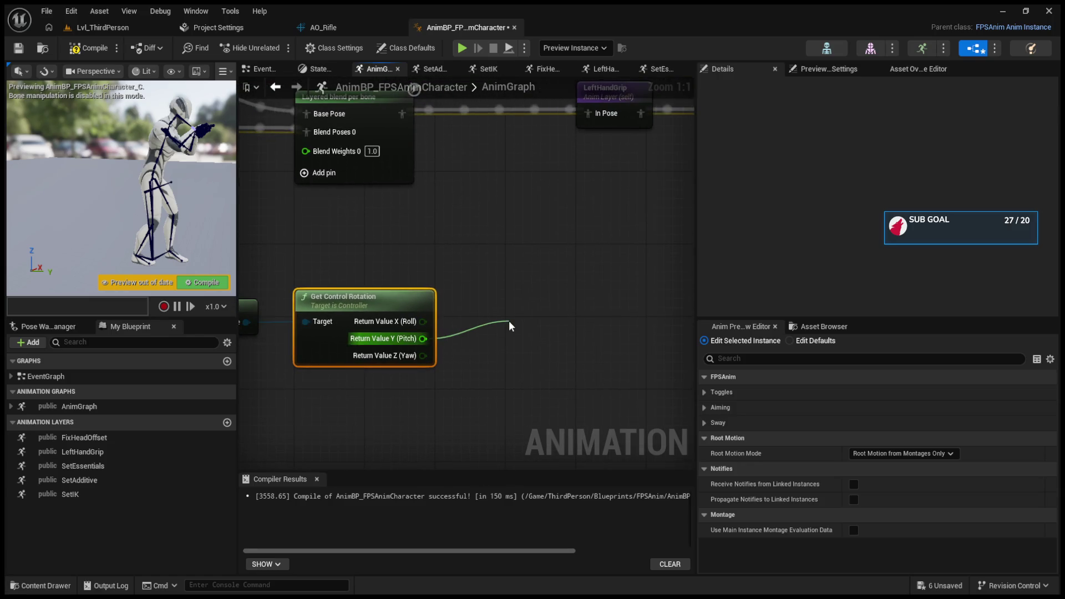
{"action": "left_click_drag", "start_coordinate": [419, 293], "coordinate": [546, 296]}
{"action": "left_click_drag", "start_coordinate": [378, 289], "coordinate": [503, 361]}
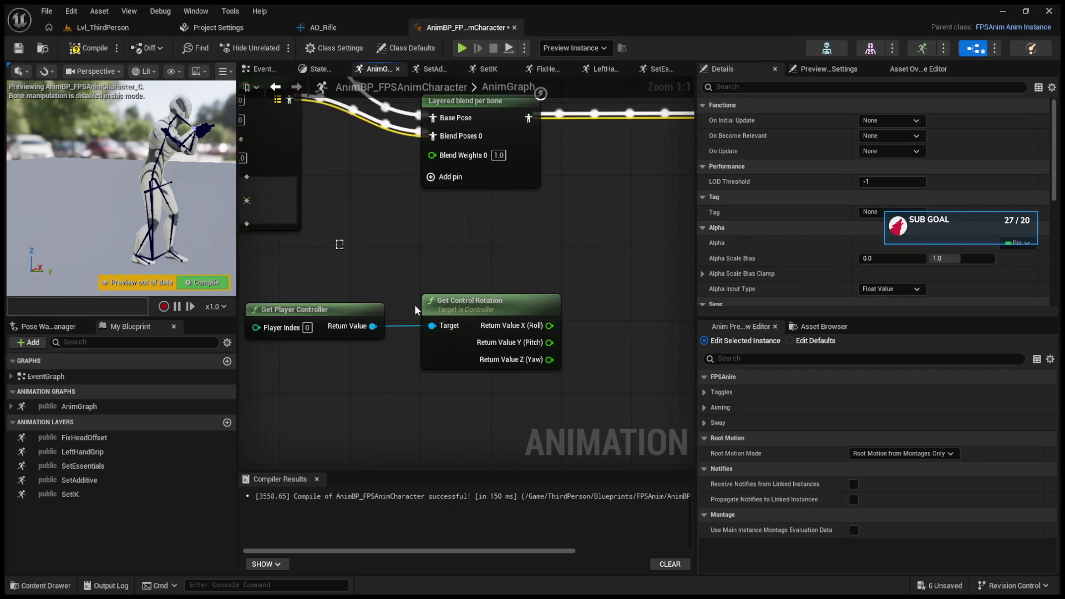
{"action": "left_click", "coordinate": [261, 69]}
{"action": "mouse_move", "coordinate": [429, 333]}
{"action": "left_mouse_down"}
{"action": "mouse_move", "coordinate": [403, 297]}
{"action": "mouse_move", "coordinate": [403, 275]}
{"action": "left_mouse_up"}
{"action": "left_click_drag", "start_coordinate": [538, 354], "coordinate": [480, 367]}
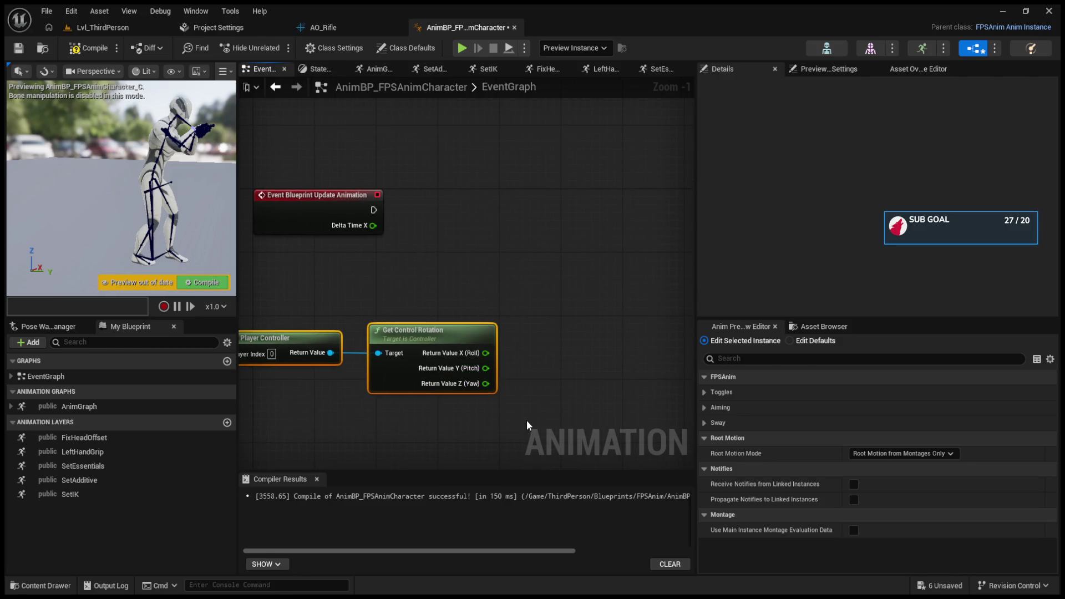
- Promote Pitch to a variable whose SET runs from Event Blueprint Update Animation
{"action": "right_click", "coordinate": [485, 369]}
{"action": "left_click", "coordinate": [516, 389]}
{"action": "mouse_move", "coordinate": [616, 340]}
{"action": "left_mouse_down"}
{"action": "mouse_move", "coordinate": [572, 253]}
{"action": "mouse_move", "coordinate": [541, 244]}
{"action": "left_mouse_up"}
{"action": "mouse_move", "coordinate": [373, 213]}
{"action": "left_mouse_down"}
{"action": "mouse_move", "coordinate": [494, 249]}
{"action": "mouse_move", "coordinate": [539, 229]}
{"action": "mouse_move", "coordinate": [538, 212]}
{"action": "left_mouse_up"}
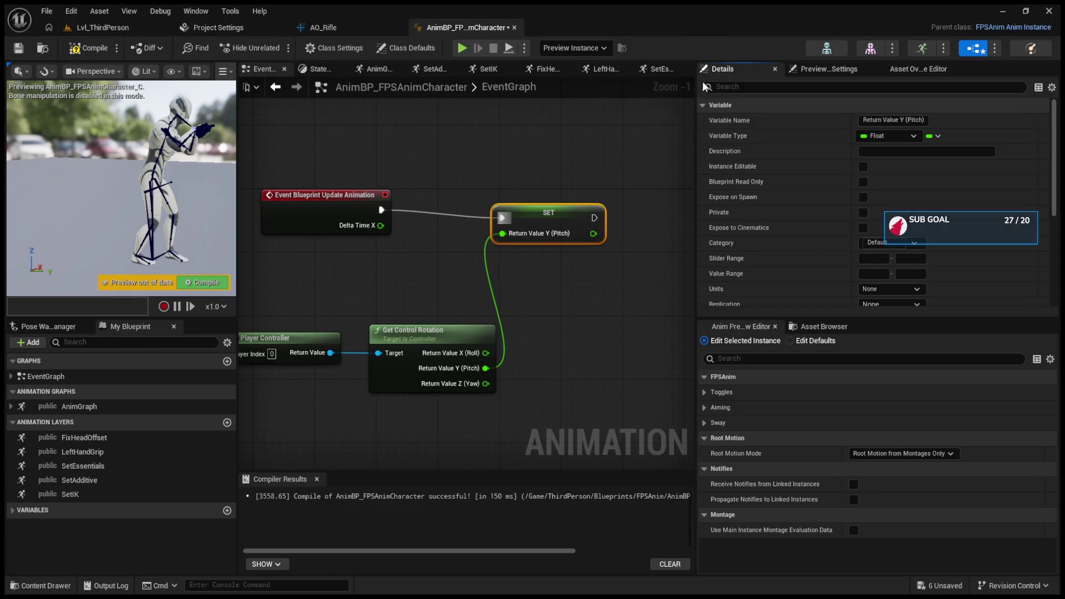
{"action": "left_click_drag", "start_coordinate": [547, 212], "coordinate": [546, 203]}
- Rename the pitch variable to 'Controll Value Y (Pitch)'
{"action": "left_click", "coordinate": [888, 120]}
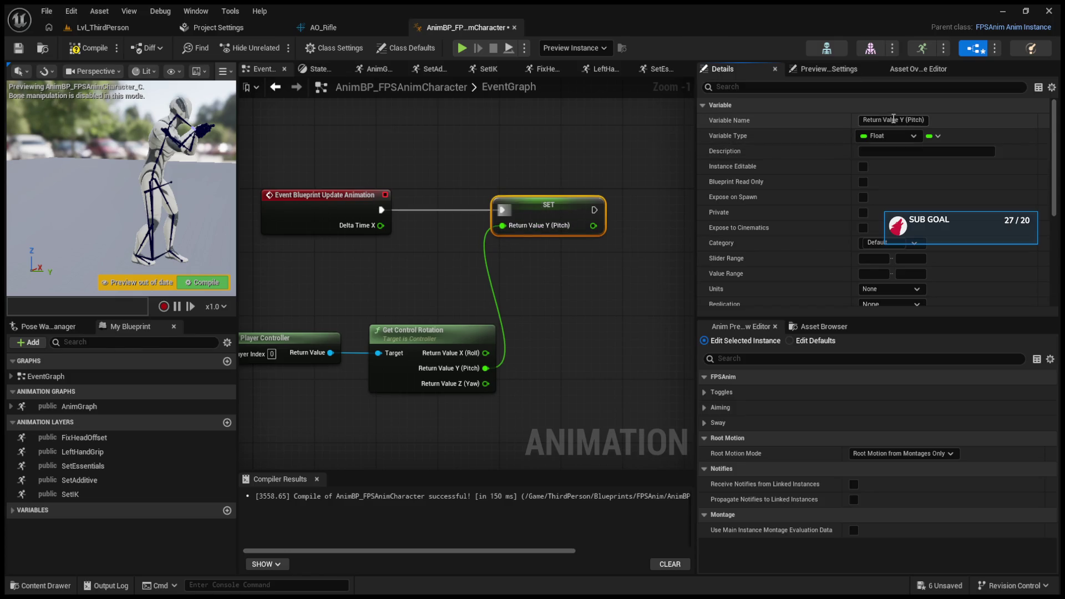
{"action": "double_click", "coordinate": [871, 120]}
{"action": "type", "text": "Controll"}
{"action": "key", "text": "Return"}
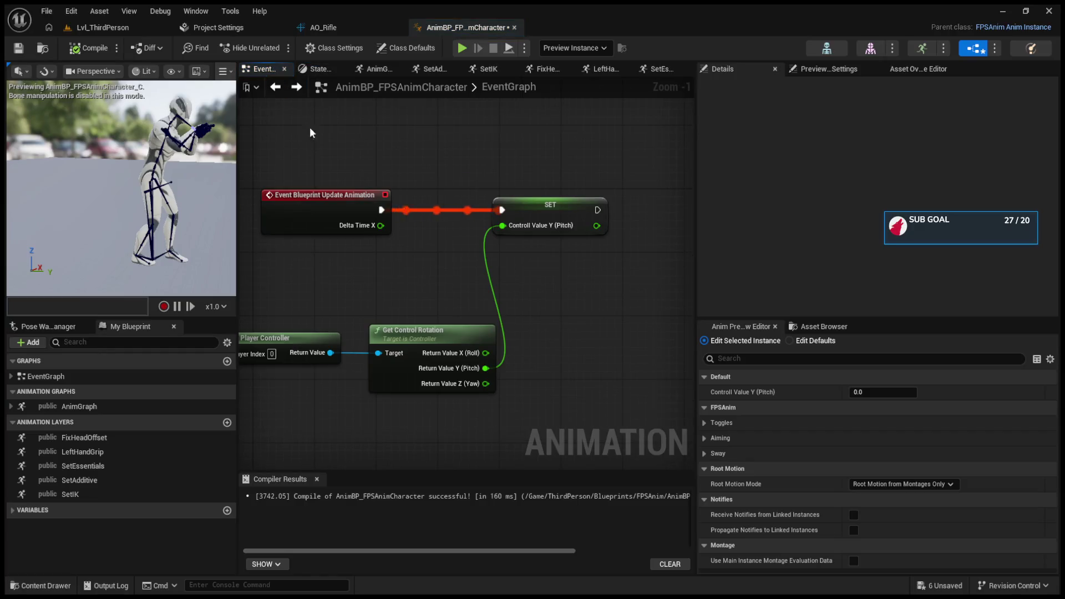
{"action": "left_click", "coordinate": [375, 69]}
- Bring AO_Rifle into view and inspect its settings and input pins
{"action": "scroll", "coordinate": [450, 294], "scroll_direction": "up", "scroll_amount": 1}
{"action": "mouse_move", "coordinate": [450, 294]}
{"action": "left_mouse_down"}
{"action": "mouse_move", "coordinate": [603, 315]}
{"action": "mouse_move", "coordinate": [658, 292]}
{"action": "mouse_move", "coordinate": [584, 269]}
{"action": "left_mouse_up"}
{"action": "left_click", "coordinate": [405, 146]}
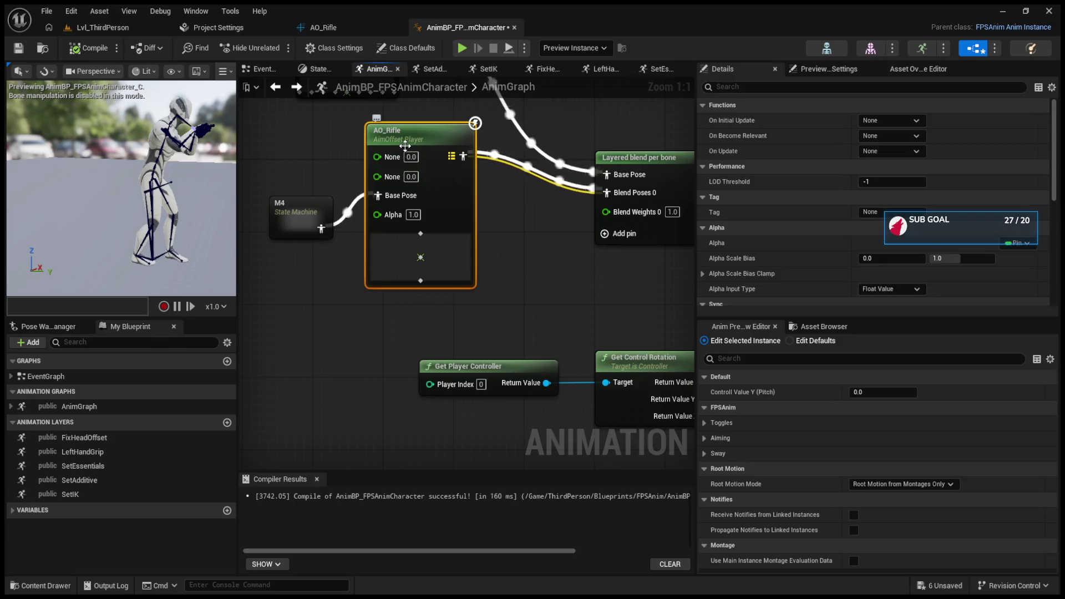
{"action": "scroll", "coordinate": [785, 264], "scroll_direction": "down", "scroll_amount": 3}
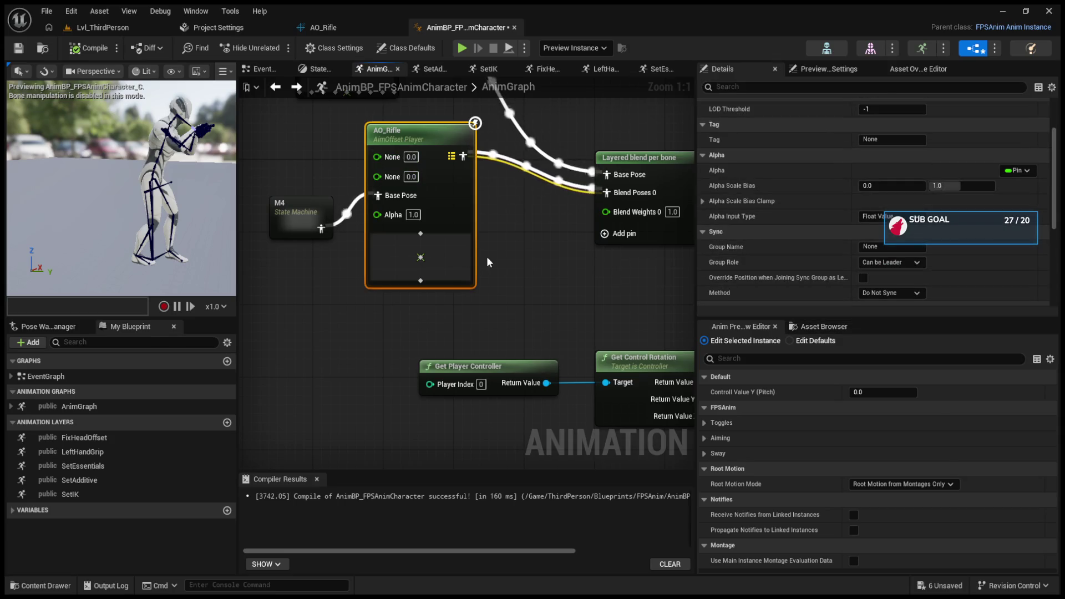
{"action": "left_click_drag", "start_coordinate": [494, 258], "coordinate": [498, 309]}
{"action": "scroll", "coordinate": [734, 253], "scroll_direction": "down", "scroll_amount": 4}
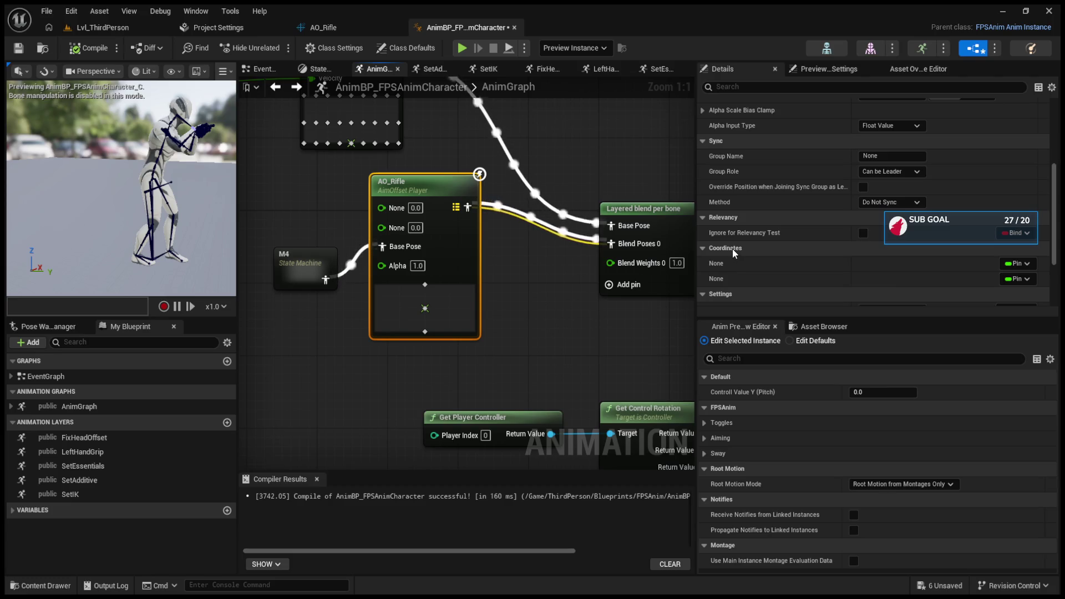
{"action": "mouse_move", "coordinate": [565, 370]}
{"action": "left_mouse_down"}
{"action": "mouse_move", "coordinate": [592, 340]}
{"action": "mouse_move", "coordinate": [644, 413]}
{"action": "mouse_move", "coordinate": [396, 382]}
{"action": "left_mouse_up"}
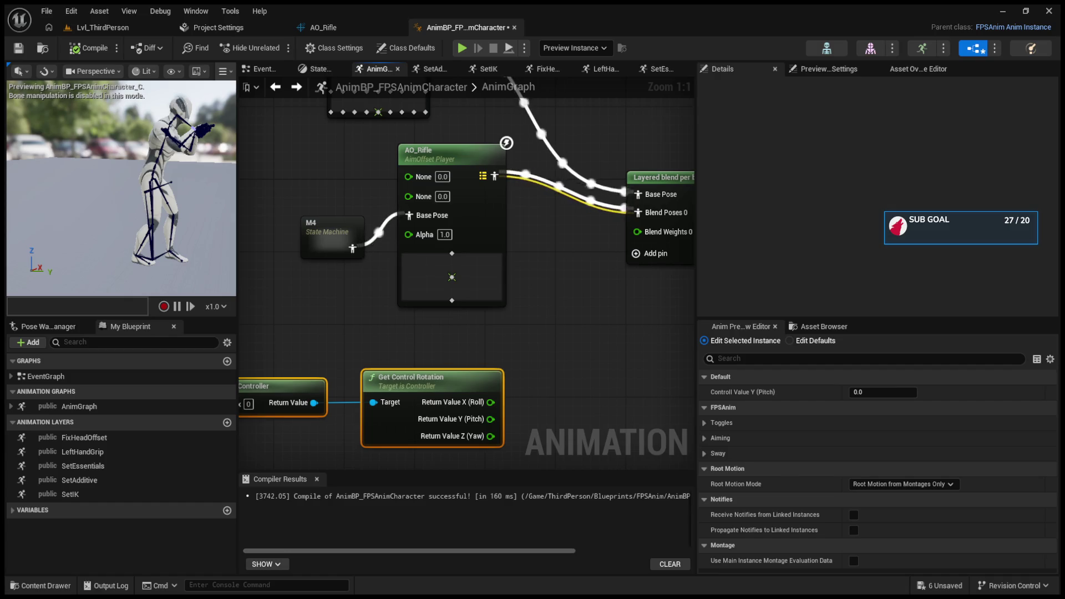
{"action": "left_click_drag", "start_coordinate": [571, 282], "coordinate": [582, 314]}
- Plug Controll Value Y (Pitch) into AO_Rifle's first input and return to Lvl_ThirdPerson
{"action": "left_click", "coordinate": [32, 510]}
{"action": "left_click", "coordinate": [86, 525]}
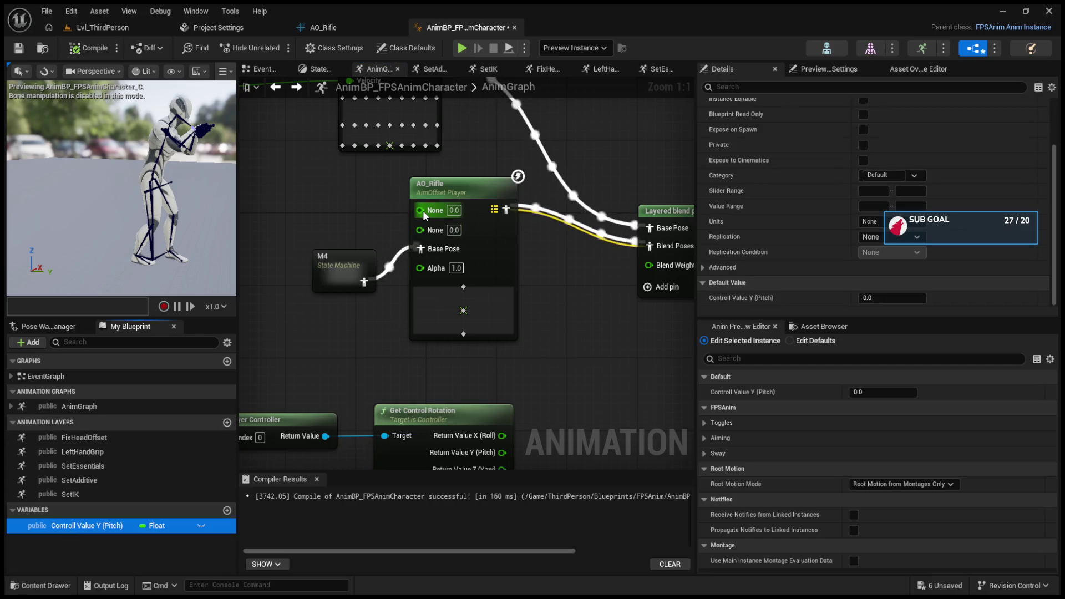
{"action": "left_click_drag", "start_coordinate": [425, 216], "coordinate": [425, 215]}
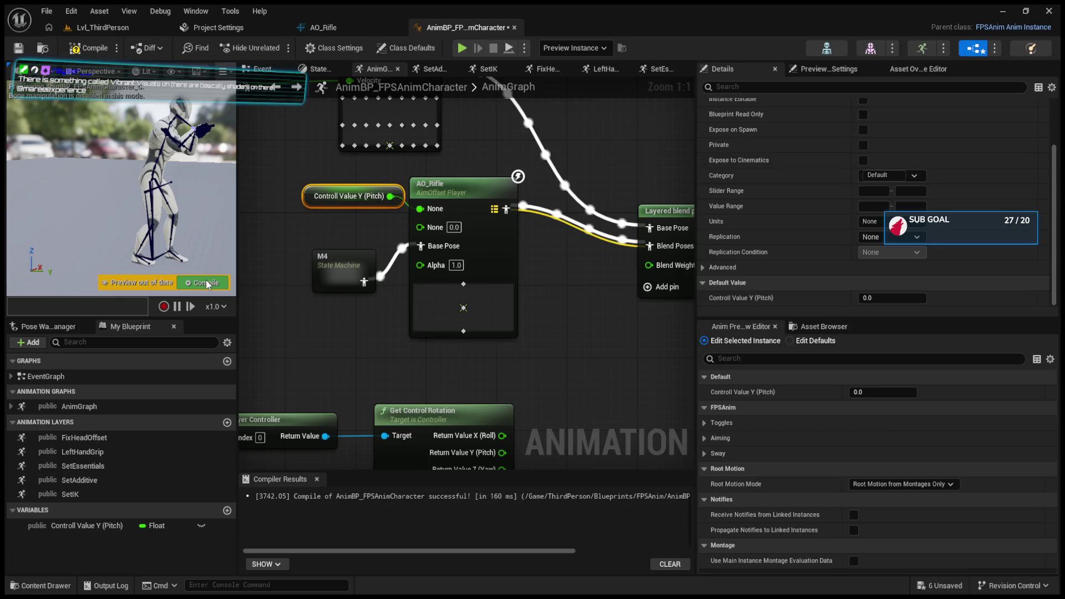
{"action": "left_click", "coordinate": [106, 32]}
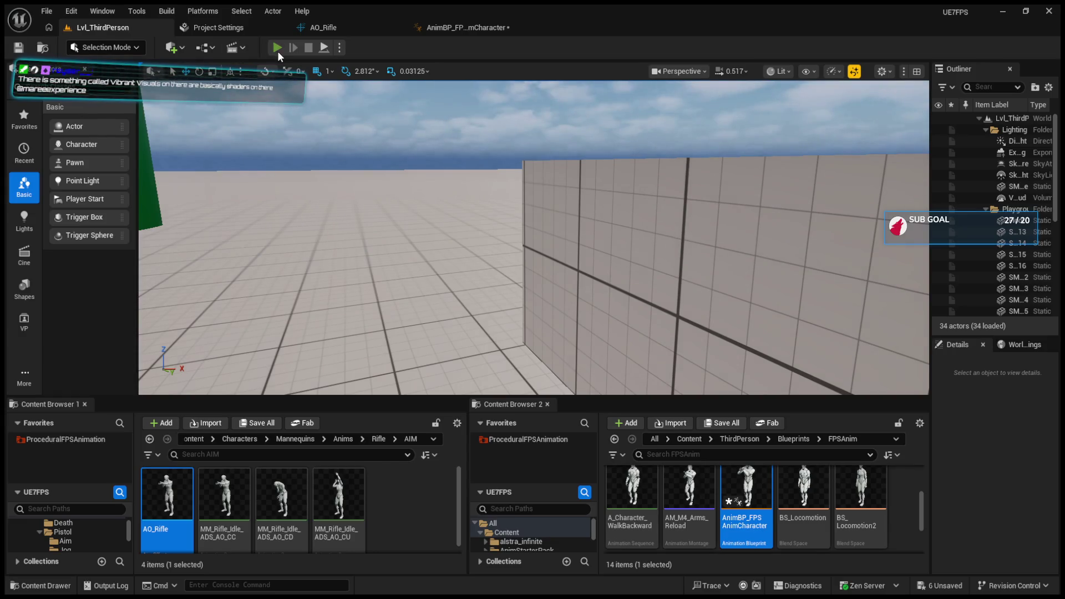
- Test aiming in Play-In-Editor, then move the pitch wire to AO_Rifle's second input
{"action": "left_click", "coordinate": [277, 48]}
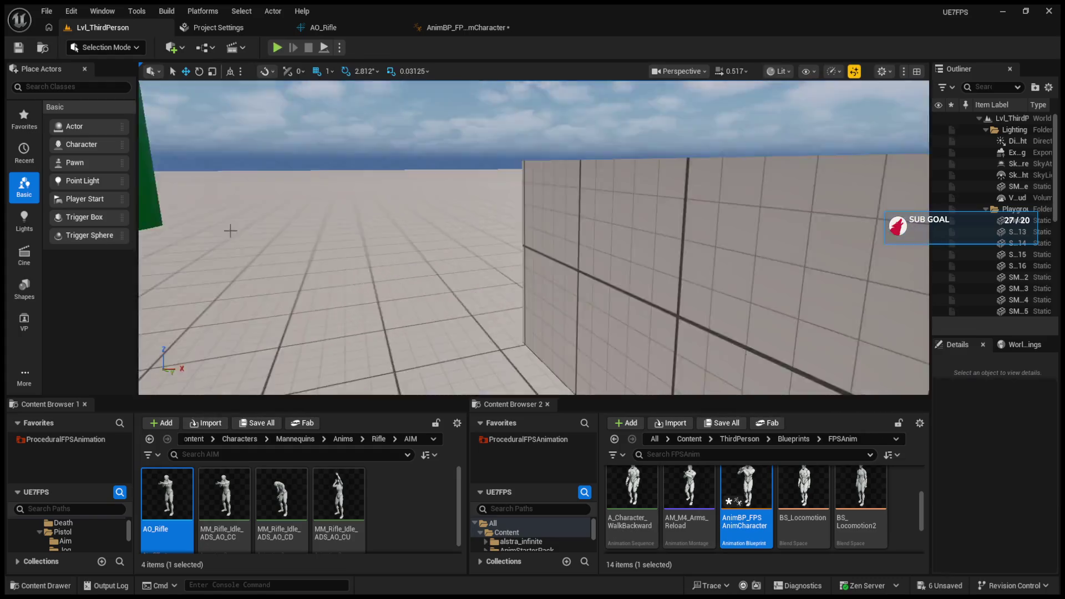
{"action": "key", "text": "Escape"}
{"action": "left_click", "coordinate": [466, 27]}
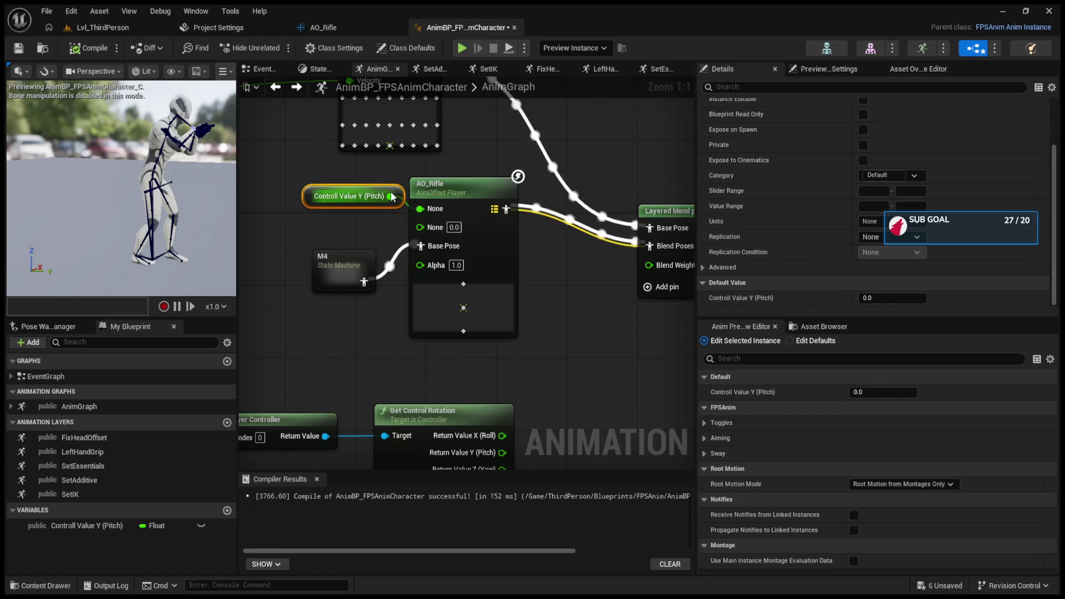
{"action": "left_click_drag", "start_coordinate": [392, 197], "coordinate": [420, 228]}
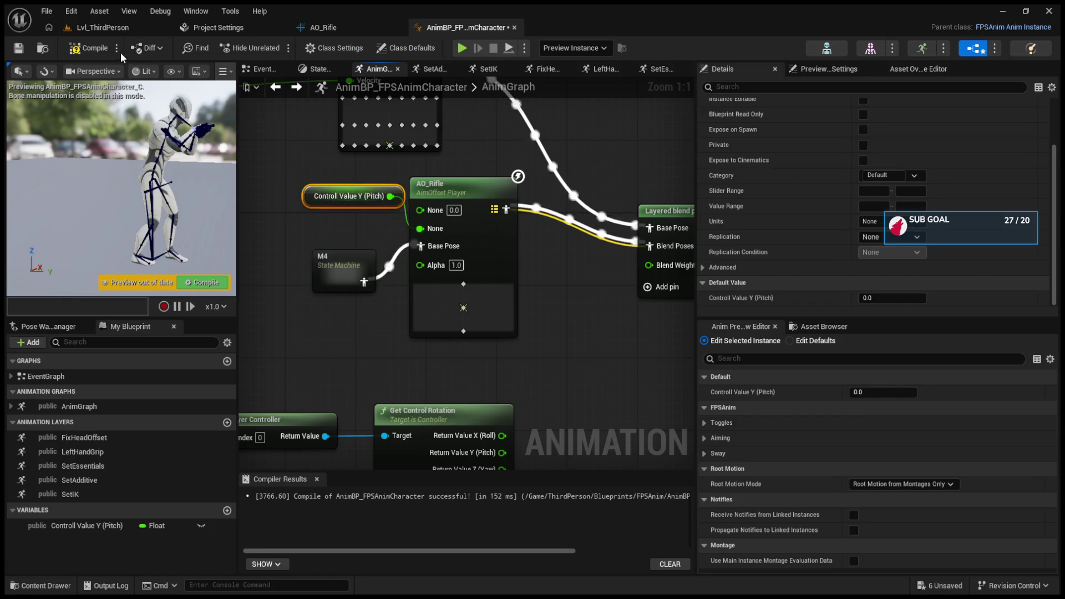
- Retest aiming in Play-In-Editor and bring up the animation blueprint's EventGraph
{"action": "left_click", "coordinate": [102, 27]}
{"action": "left_click", "coordinate": [278, 48]}
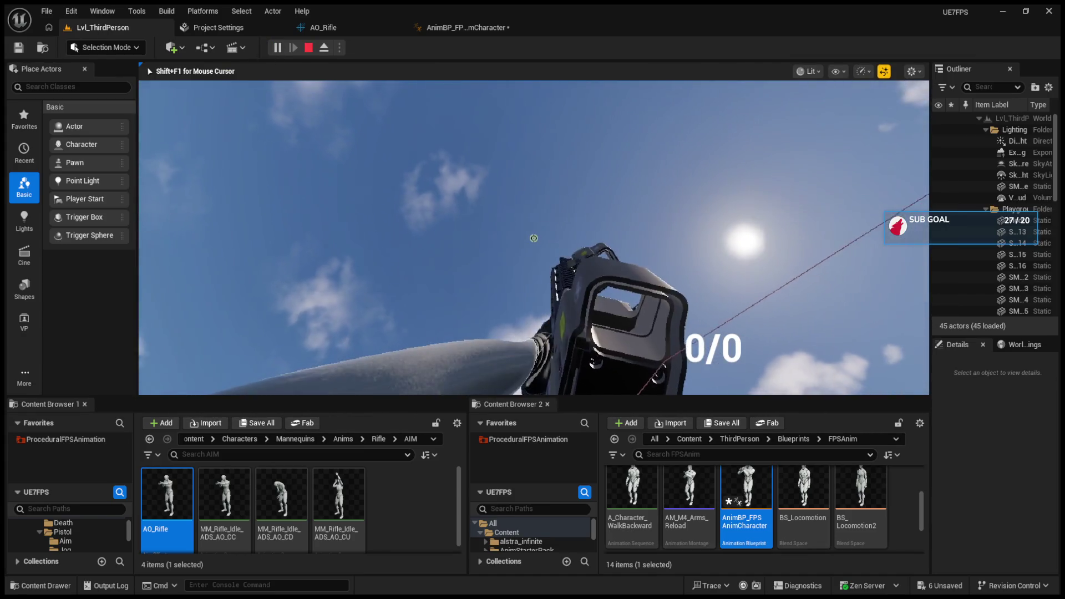
{"action": "key", "text": "Escape"}
{"action": "left_click", "coordinate": [442, 29]}
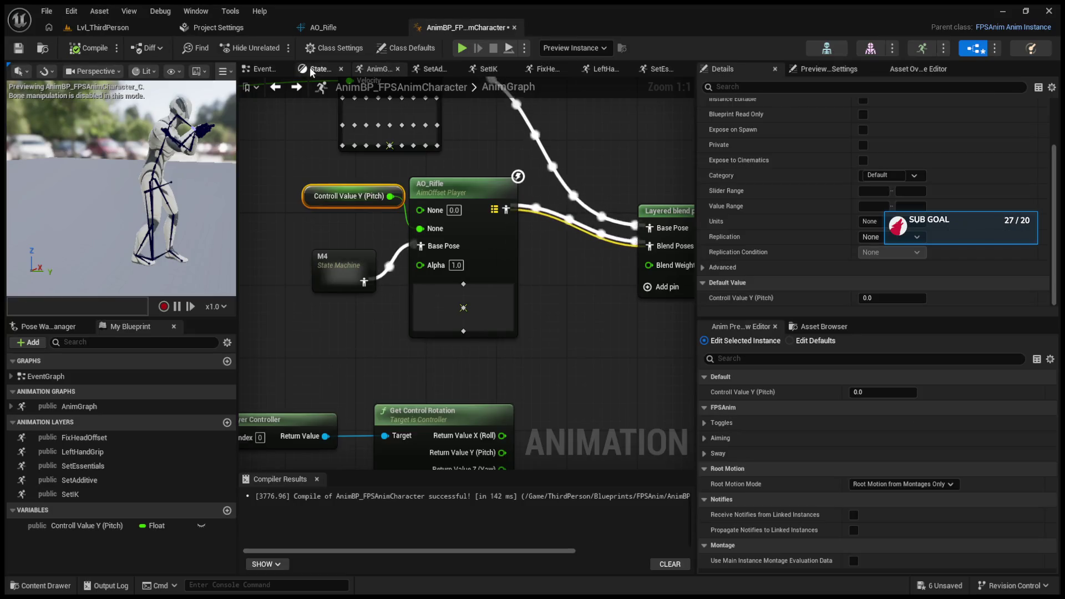
{"action": "left_click", "coordinate": [309, 67]}
{"action": "left_click", "coordinate": [271, 67]}
{"action": "left_click_drag", "start_coordinate": [448, 292], "coordinate": [403, 253]}
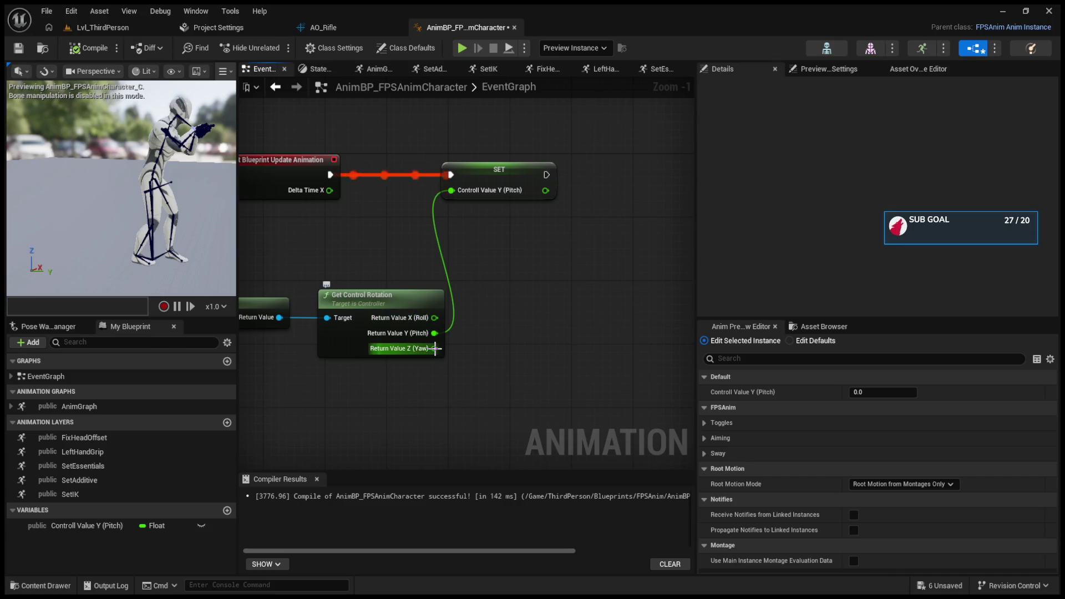
- Promote Yaw to a Return Value Z (Yaw) variable whose SET chains after the pitch SET
{"action": "right_click", "coordinate": [436, 349]}
{"action": "left_click", "coordinate": [461, 391]}
{"action": "left_click_drag", "start_coordinate": [559, 304], "coordinate": [621, 185]}
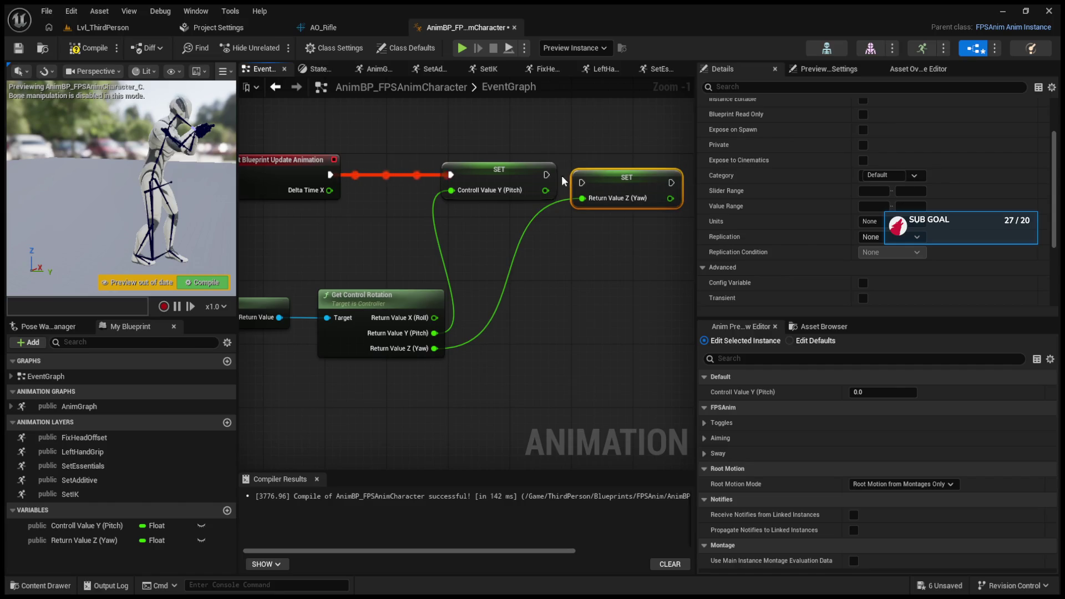
{"action": "left_click_drag", "start_coordinate": [547, 175], "coordinate": [605, 175]}
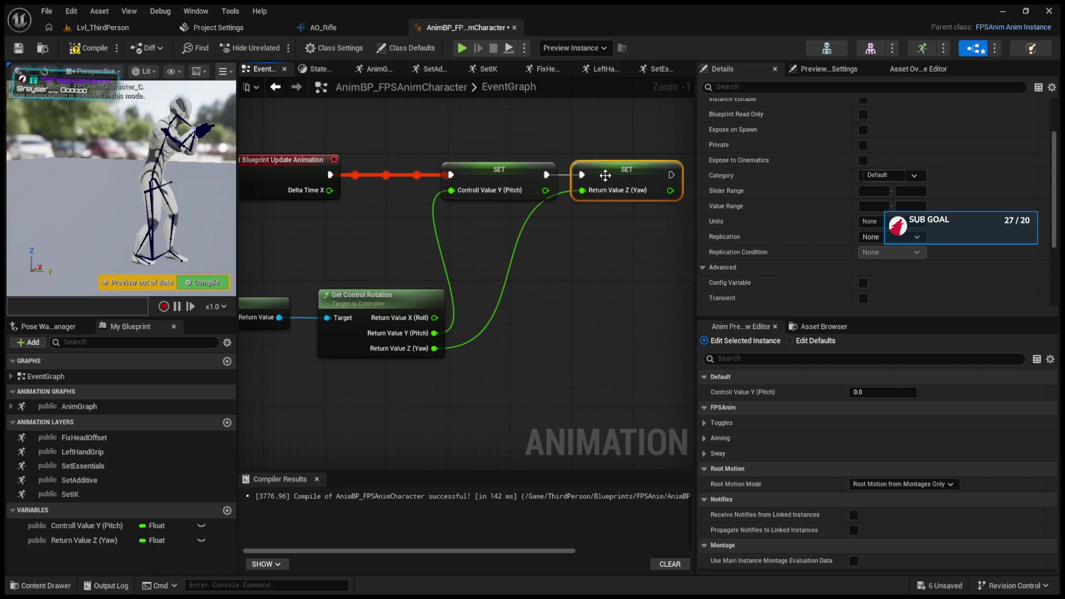
{"action": "left_click", "coordinate": [86, 29]}
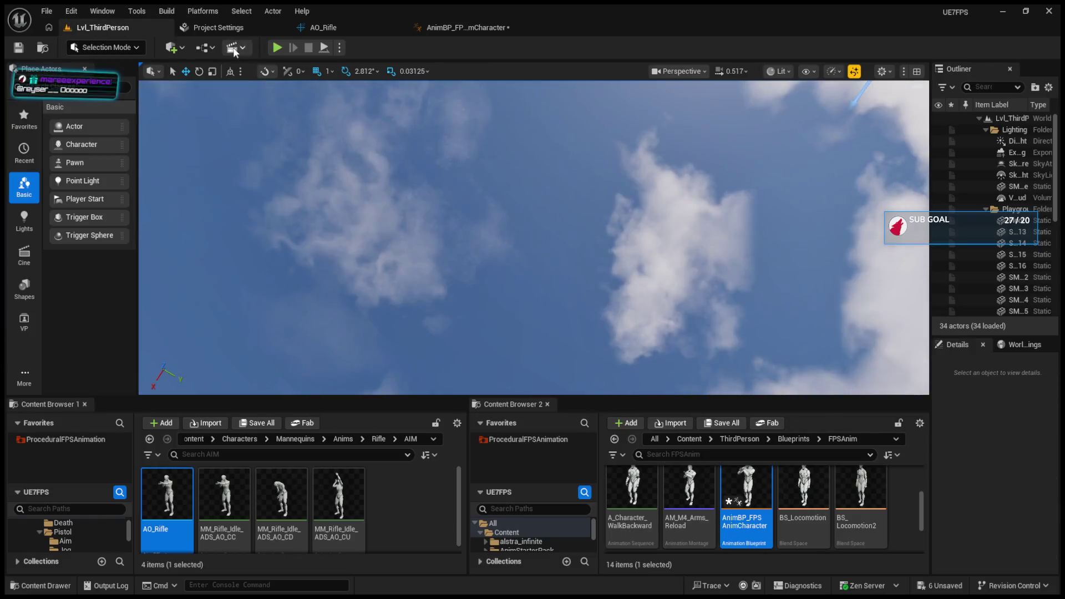
- Feed Return Value Z (Yaw) into AO_Rifle's first input and pitch into the second, then Play
{"action": "left_click", "coordinate": [439, 28]}
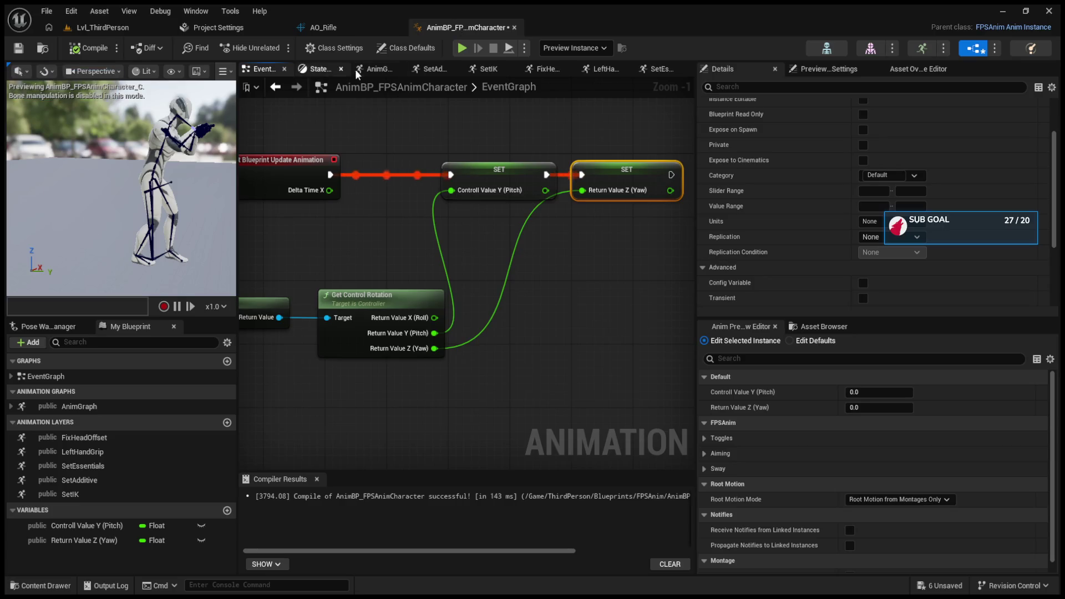
{"action": "left_click", "coordinate": [374, 69]}
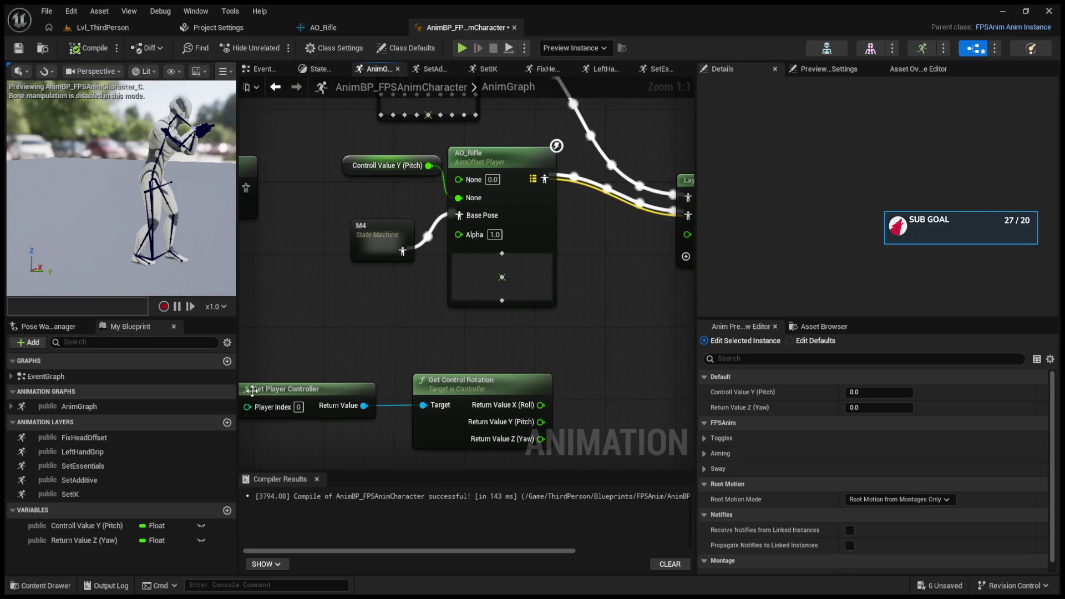
{"action": "left_click", "coordinate": [83, 540]}
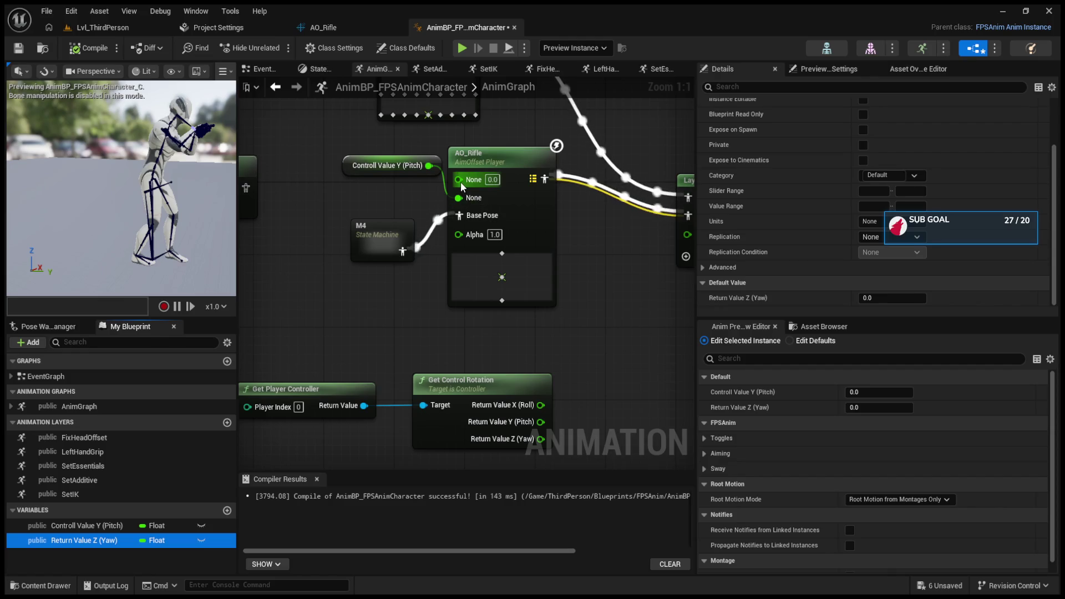
{"action": "left_click_drag", "start_coordinate": [460, 182], "coordinate": [461, 179]}
{"action": "mouse_move", "coordinate": [378, 165]}
{"action": "left_mouse_down"}
{"action": "mouse_move", "coordinate": [358, 192]}
{"action": "mouse_move", "coordinate": [377, 187]}
{"action": "mouse_move", "coordinate": [368, 192]}
{"action": "left_mouse_up"}
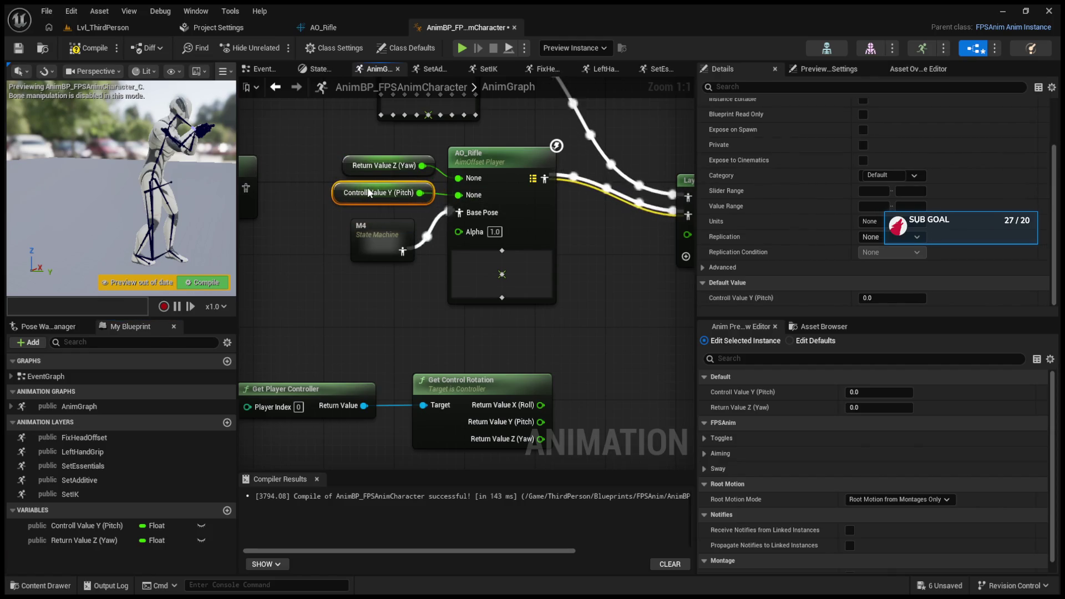
{"action": "left_click", "coordinate": [88, 28]}
{"action": "left_click", "coordinate": [277, 48]}
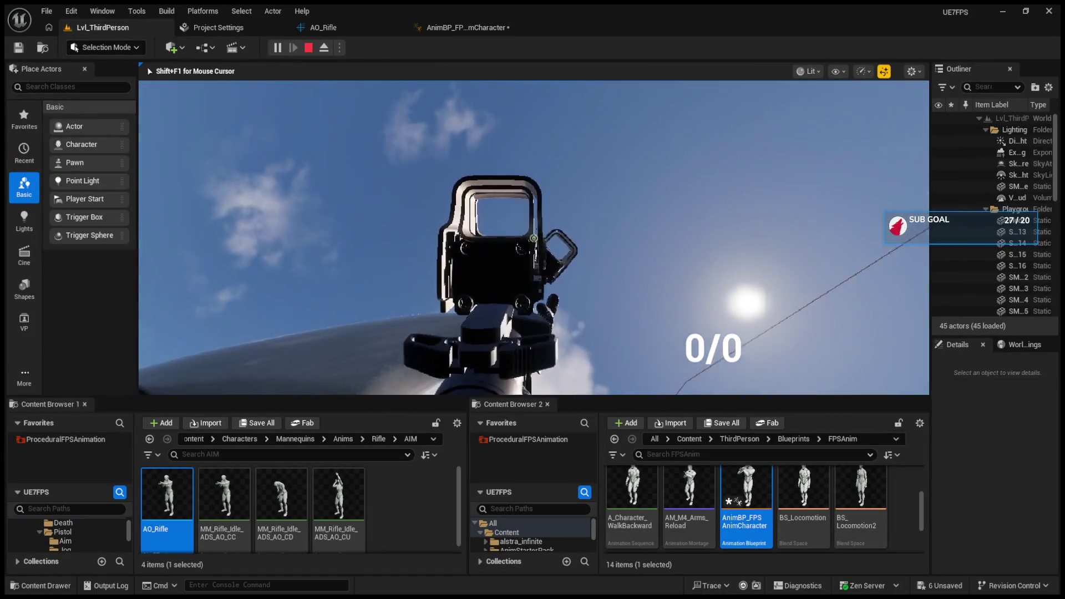
- Stop the Play-In-Editor aiming session and return to editing Lvl_ThirdPerson
{"action": "key", "text": "Escape"}
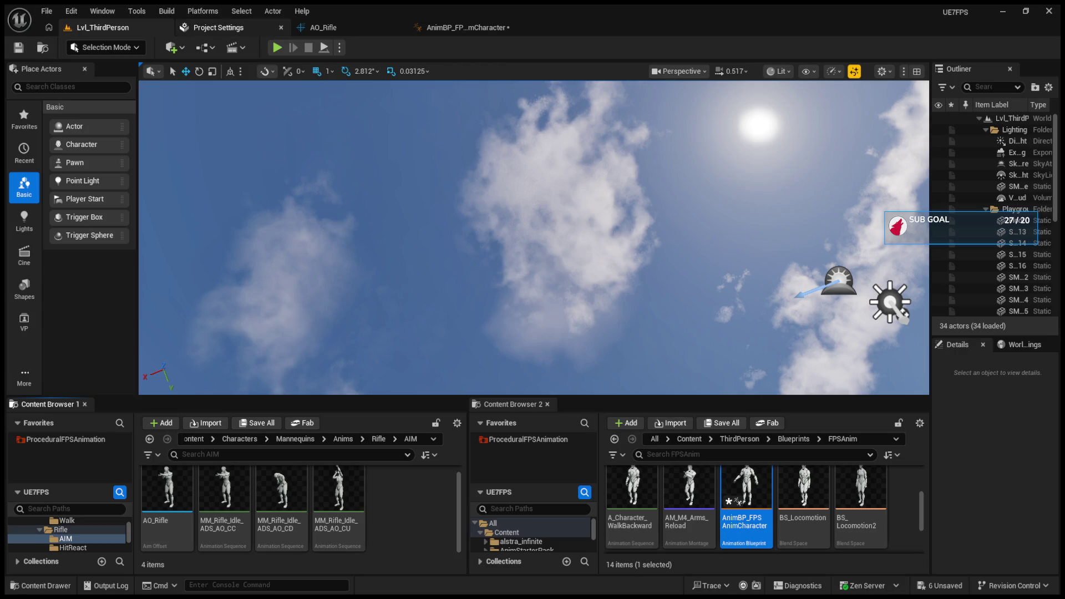
- Go back to AnimBP_FPSAnimCharacter and show its EventGraph
{"action": "left_click", "coordinate": [466, 27]}
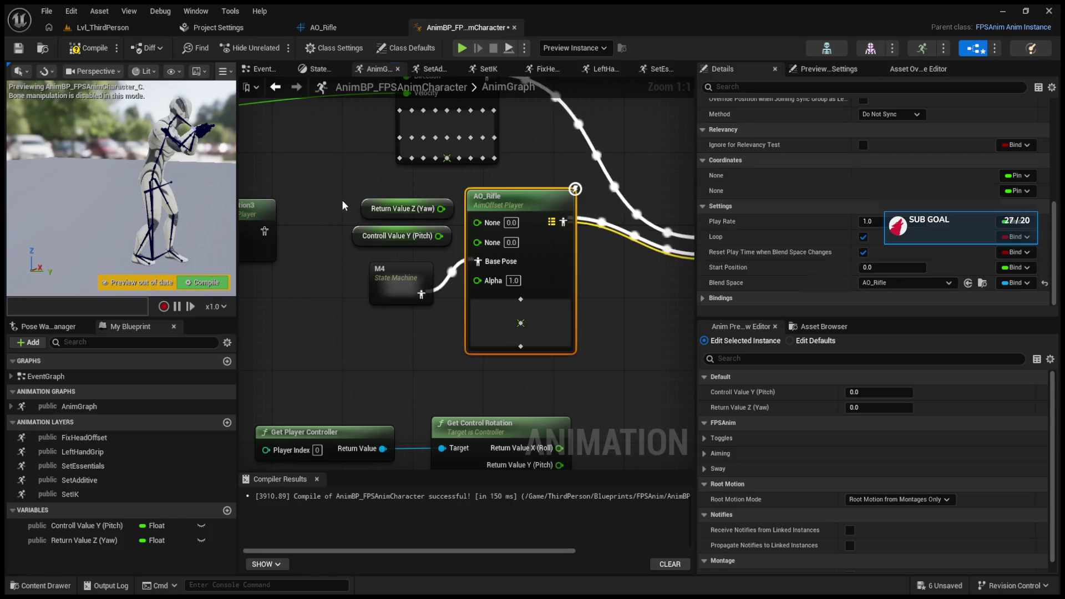
{"action": "left_click", "coordinate": [313, 68]}
{"action": "left_click", "coordinate": [256, 69]}
{"action": "scroll", "coordinate": [460, 294], "scroll_direction": "down", "scroll_amount": 1}
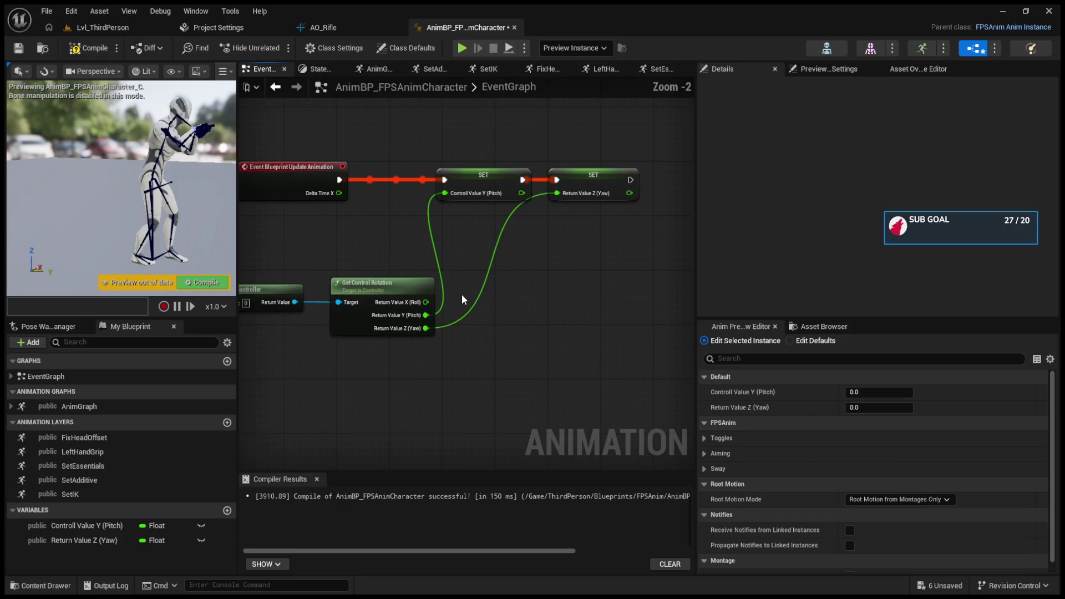
{"action": "scroll", "coordinate": [532, 287], "scroll_direction": "down", "scroll_amount": 1}
- Delete both SET nodes and Get Control Rotation, then paste a Get Player Pawn node
{"action": "mouse_move", "coordinate": [632, 371]}
{"action": "left_mouse_down"}
{"action": "mouse_move", "coordinate": [559, 305]}
{"action": "mouse_move", "coordinate": [486, 168]}
{"action": "left_mouse_up"}
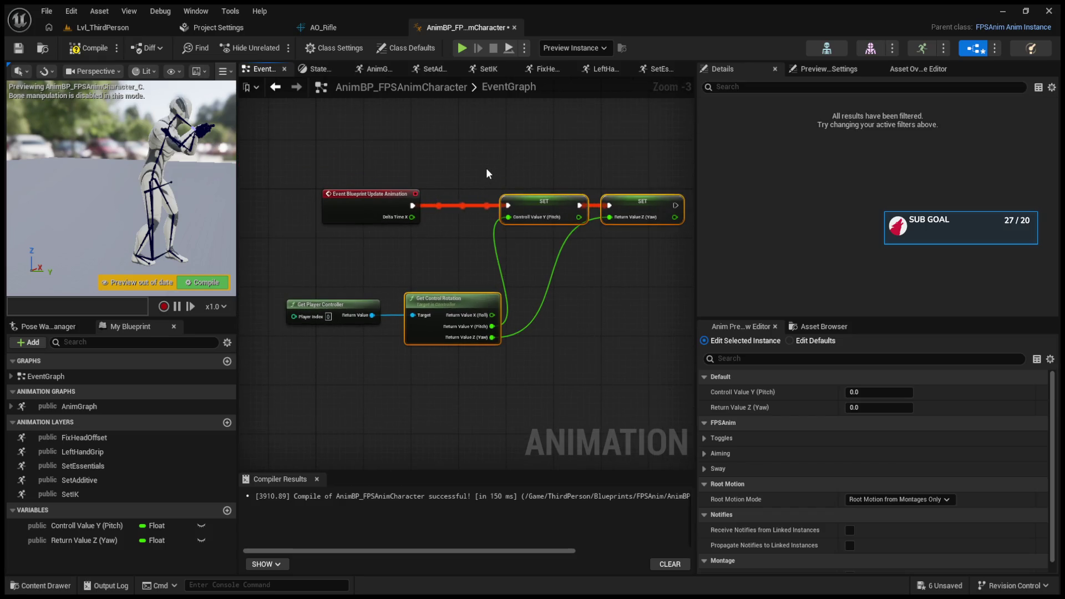
{"action": "key", "text": "Delete"}
{"action": "left_click", "coordinate": [334, 300]}
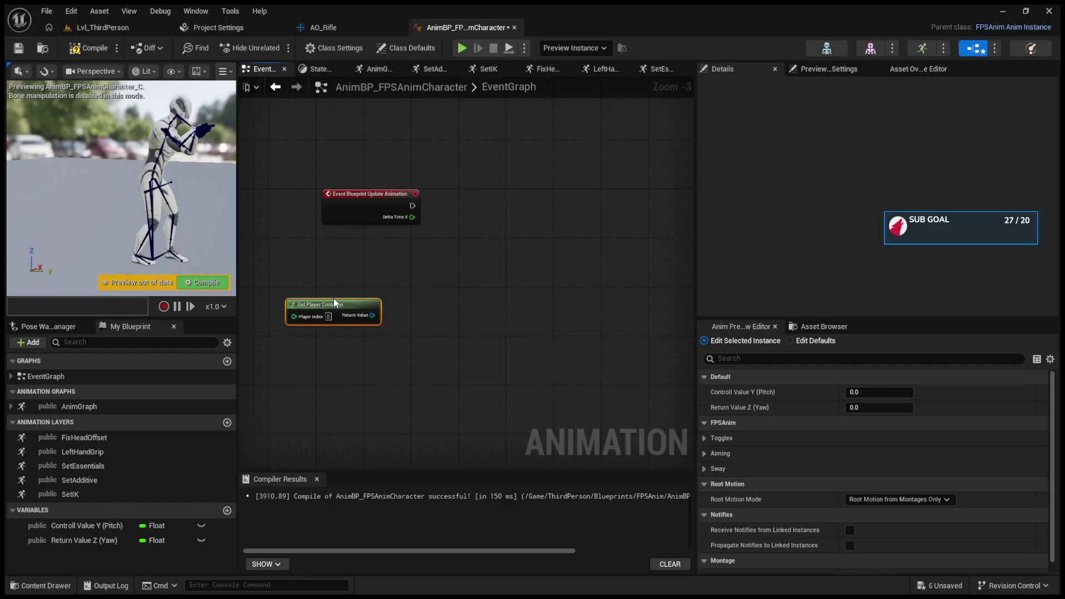
{"action": "left_click", "coordinate": [329, 364]}
{"action": "key", "text": "ctrl+v"}
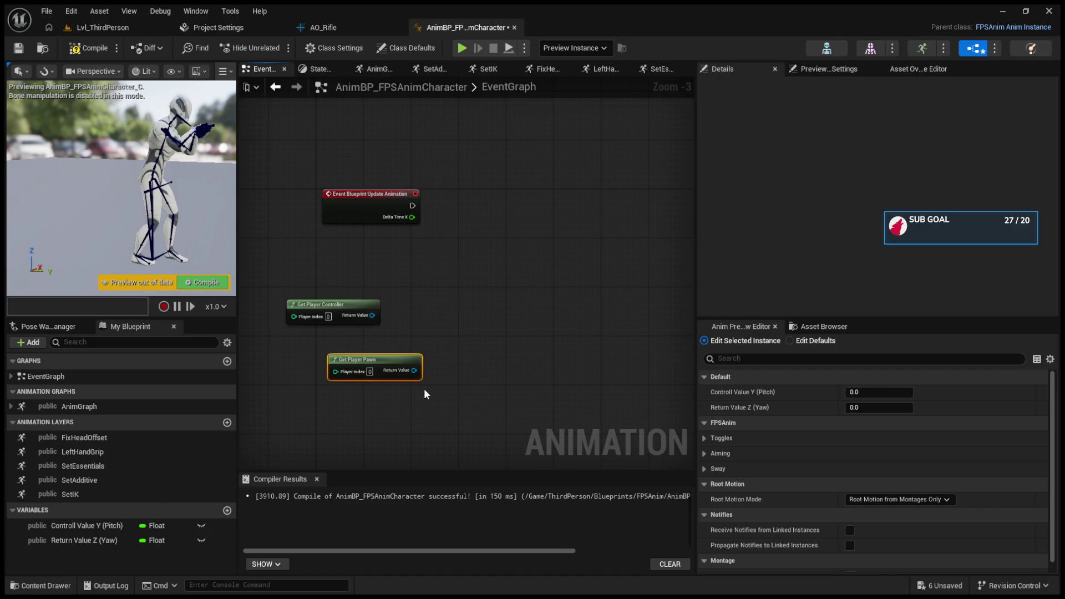
- Feed Get Player Pawn into Cast To BP_ThirdPersonCharacter run from Event Blueprint Update Animation, and compile
{"action": "scroll", "coordinate": [417, 366], "scroll_direction": "up", "scroll_amount": 1}
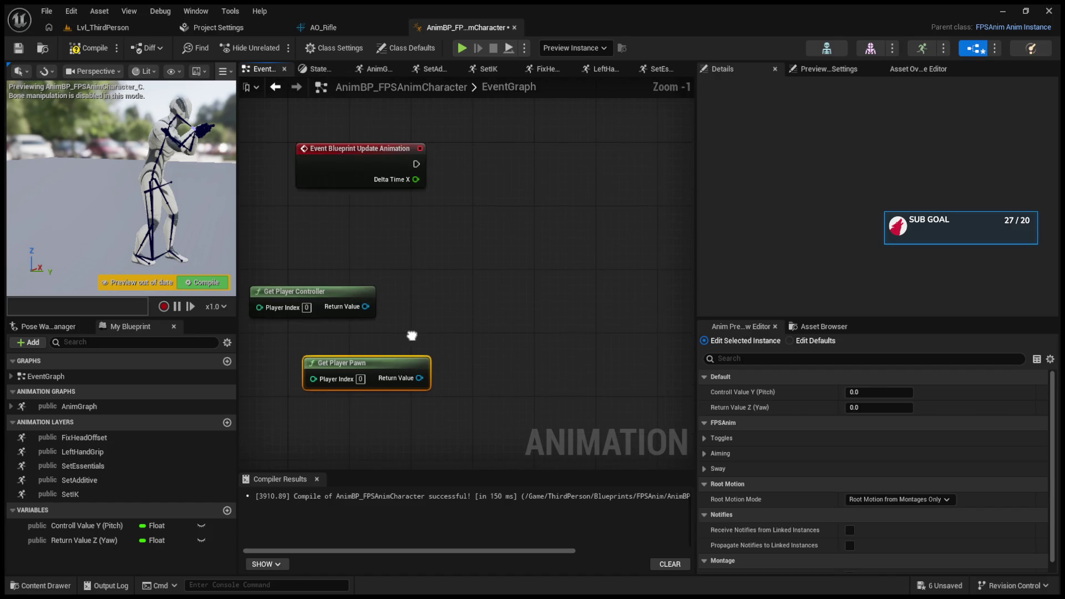
{"action": "scroll", "coordinate": [304, 345], "scroll_direction": "up", "scroll_amount": 1}
{"action": "mouse_move", "coordinate": [420, 396]}
{"action": "left_mouse_down"}
{"action": "mouse_move", "coordinate": [500, 234]}
{"action": "mouse_move", "coordinate": [373, 246]}
{"action": "mouse_move", "coordinate": [464, 215]}
{"action": "mouse_move", "coordinate": [511, 178]}
{"action": "mouse_move", "coordinate": [504, 170]}
{"action": "left_mouse_up"}
{"action": "mouse_move", "coordinate": [417, 176]}
{"action": "left_mouse_down"}
{"action": "mouse_move", "coordinate": [461, 192]}
{"action": "mouse_move", "coordinate": [493, 173]}
{"action": "left_mouse_up"}
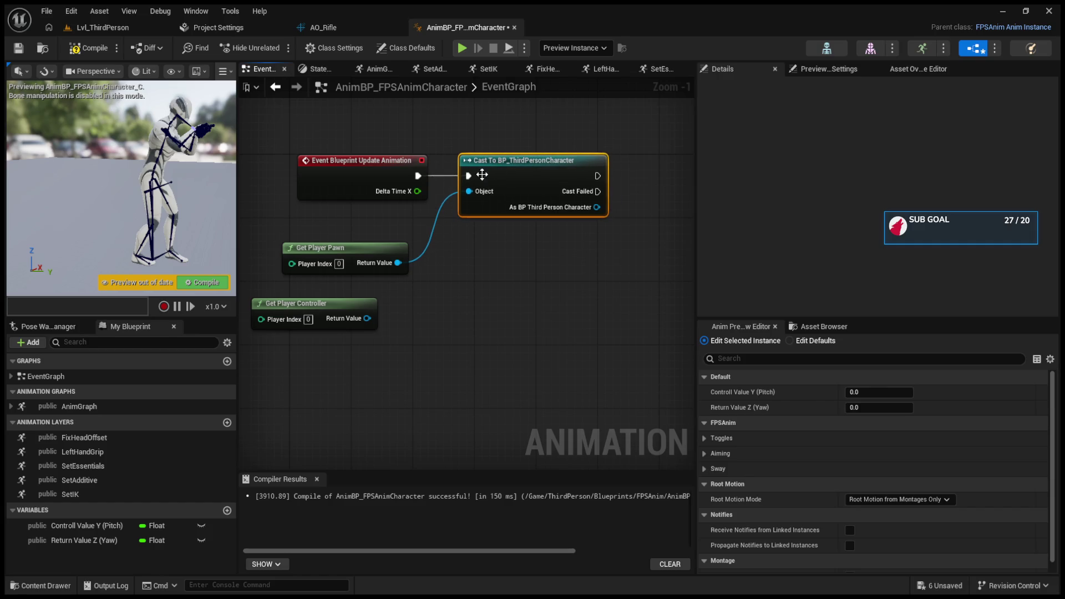
{"action": "left_click", "coordinate": [216, 282]}
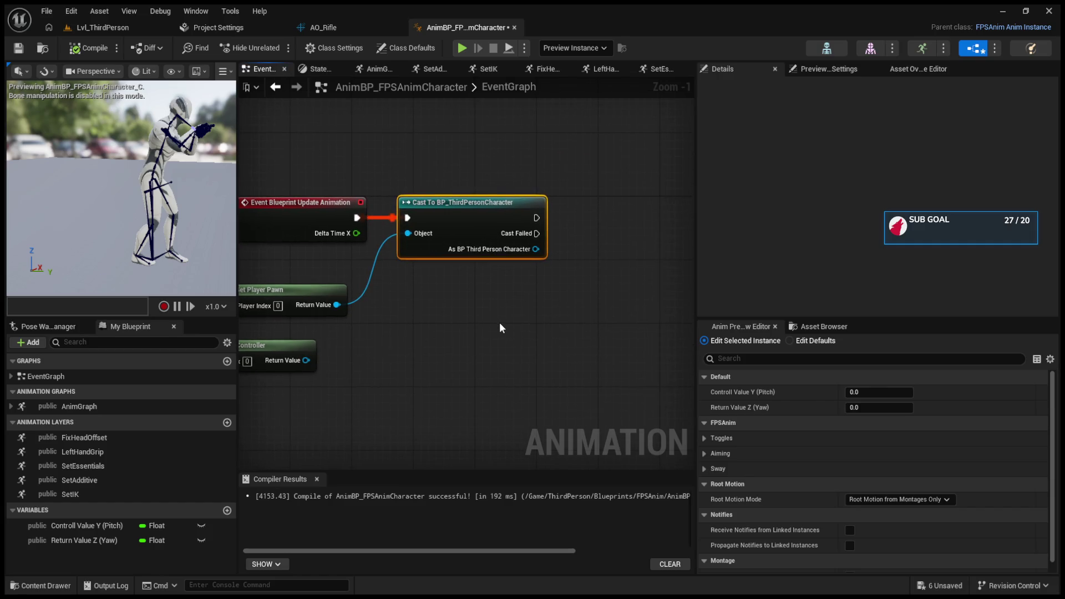
- Add FPSAnim Character and Get Base Aim Rotation off the cast's character output
{"action": "left_click_drag", "start_coordinate": [499, 326], "coordinate": [460, 305]}
{"action": "left_click_drag", "start_coordinate": [470, 256], "coordinate": [511, 259]}
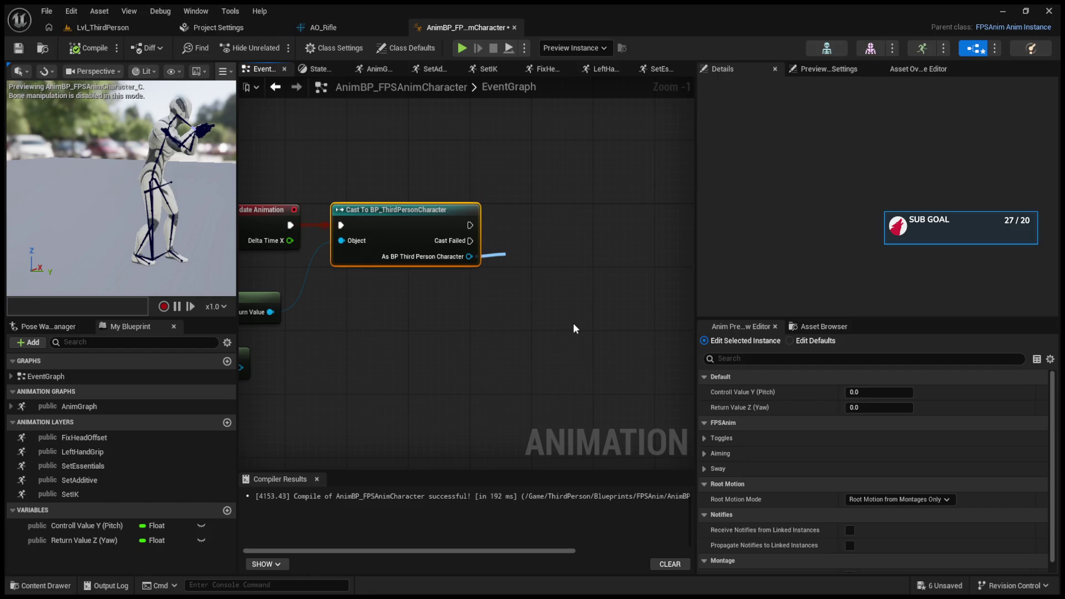
{"action": "mouse_move", "coordinate": [504, 287]}
{"action": "left_mouse_down"}
{"action": "mouse_move", "coordinate": [594, 268]}
{"action": "mouse_move", "coordinate": [584, 248]}
{"action": "mouse_move", "coordinate": [557, 254]}
{"action": "left_mouse_up"}
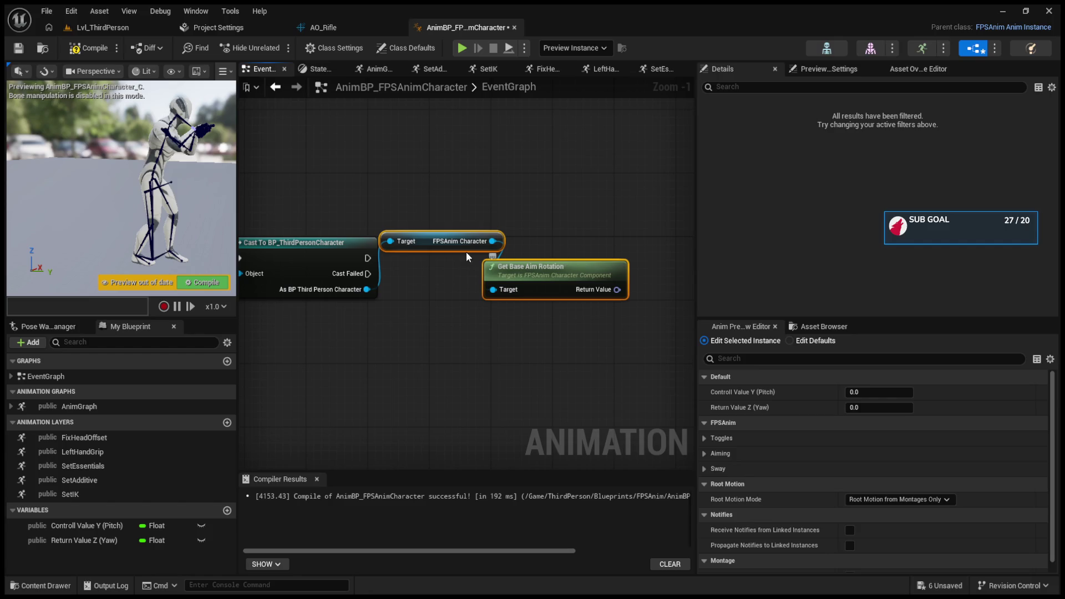
{"action": "left_click", "coordinate": [430, 212]}
{"action": "mouse_move", "coordinate": [428, 240]}
{"action": "left_mouse_down"}
{"action": "mouse_move", "coordinate": [429, 322]}
{"action": "mouse_move", "coordinate": [409, 332]}
{"action": "left_mouse_up"}
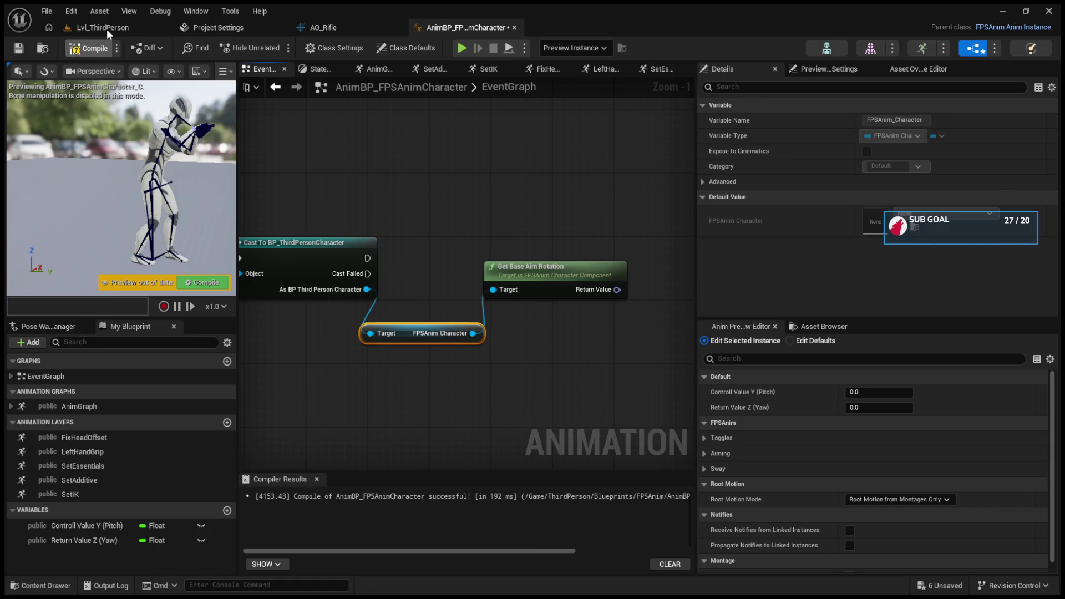
{"action": "left_click", "coordinate": [105, 29]}
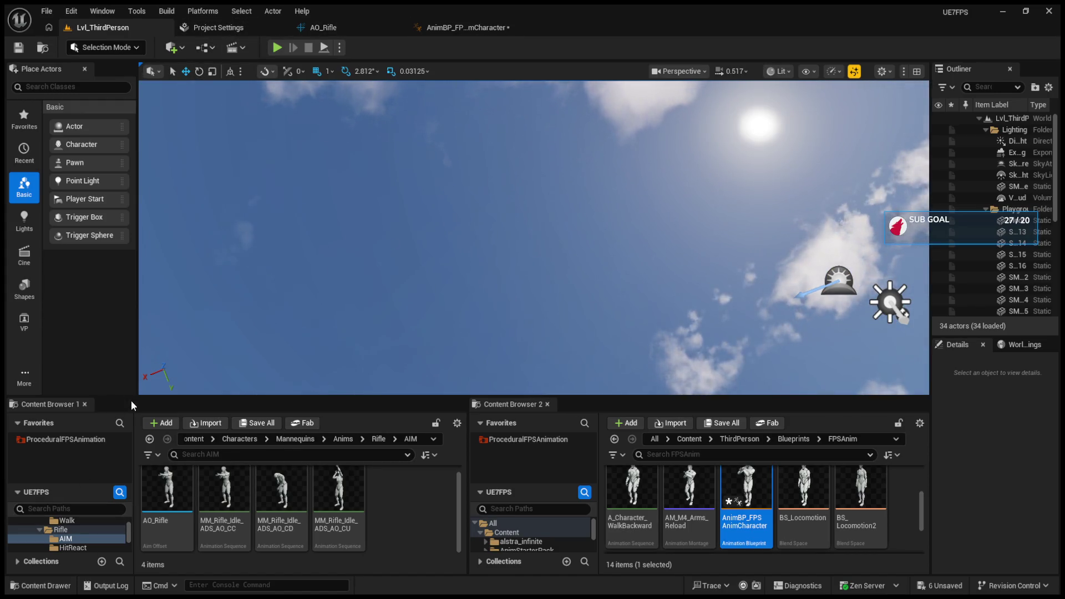
- Browse to ThirdPerson/Blueprints in the Content Browser and open BP_ThirdPersonCharacter
{"action": "left_click_drag", "start_coordinate": [128, 395], "coordinate": [129, 295]}
{"action": "scroll", "coordinate": [54, 461], "scroll_direction": "up", "scroll_amount": 5}
{"action": "left_click", "coordinate": [36, 469], "text": "ctrl"}
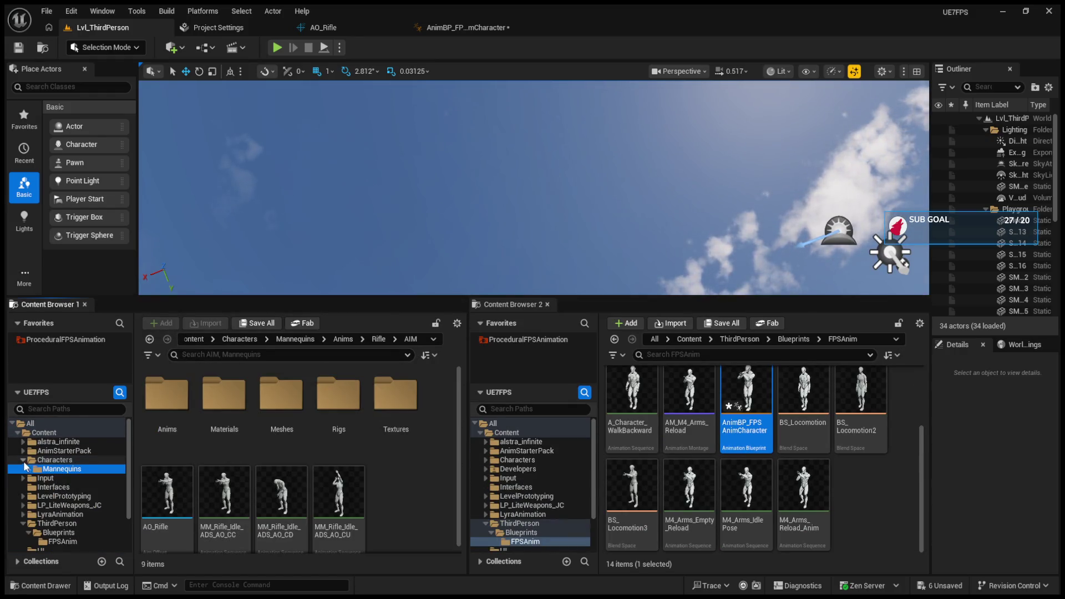
{"action": "left_click", "coordinate": [24, 460]}
{"action": "scroll", "coordinate": [56, 488], "scroll_direction": "down", "scroll_amount": 3}
{"action": "left_click", "coordinate": [54, 482]}
{"action": "double_click", "coordinate": [293, 419]}
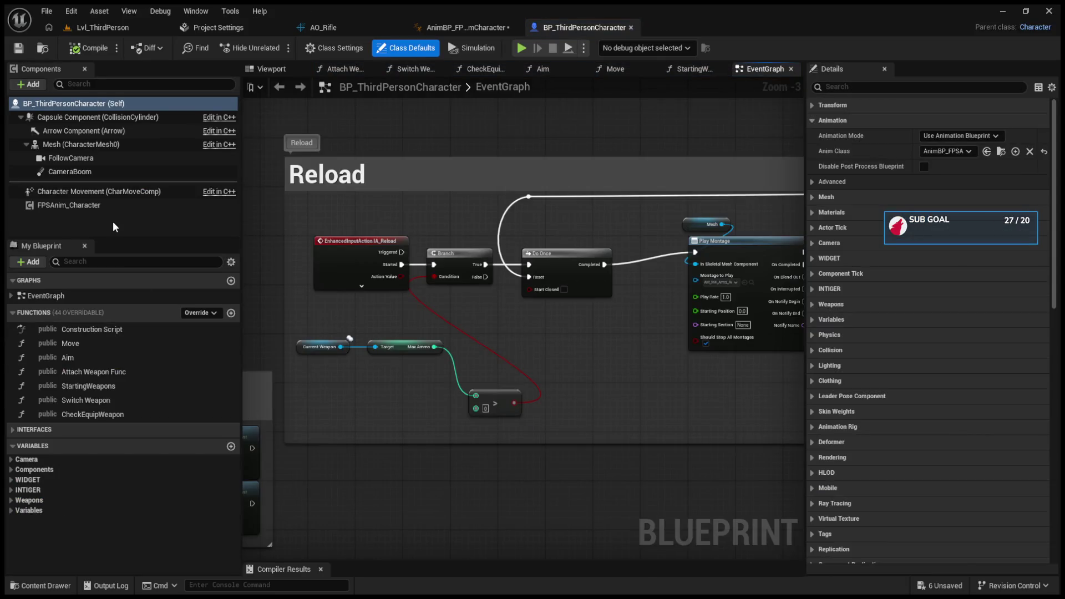
- Drag the FPSAnim_Character component into BP_ThirdPersonCharacter's EventGraph as a reference
{"action": "left_click", "coordinate": [111, 206]}
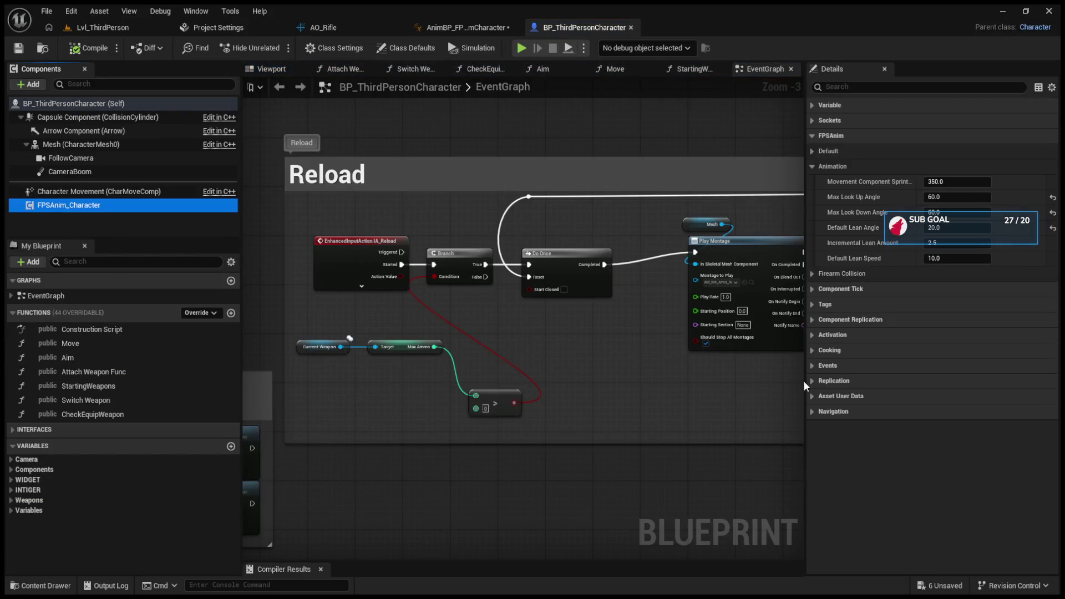
{"action": "left_click", "coordinate": [472, 29]}
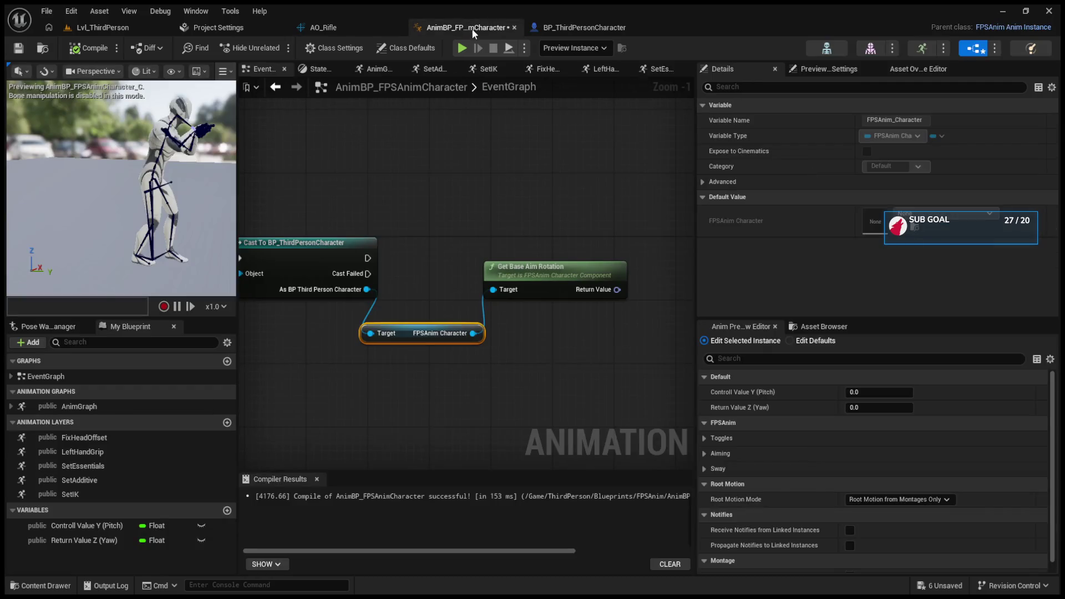
{"action": "left_click", "coordinate": [566, 35]}
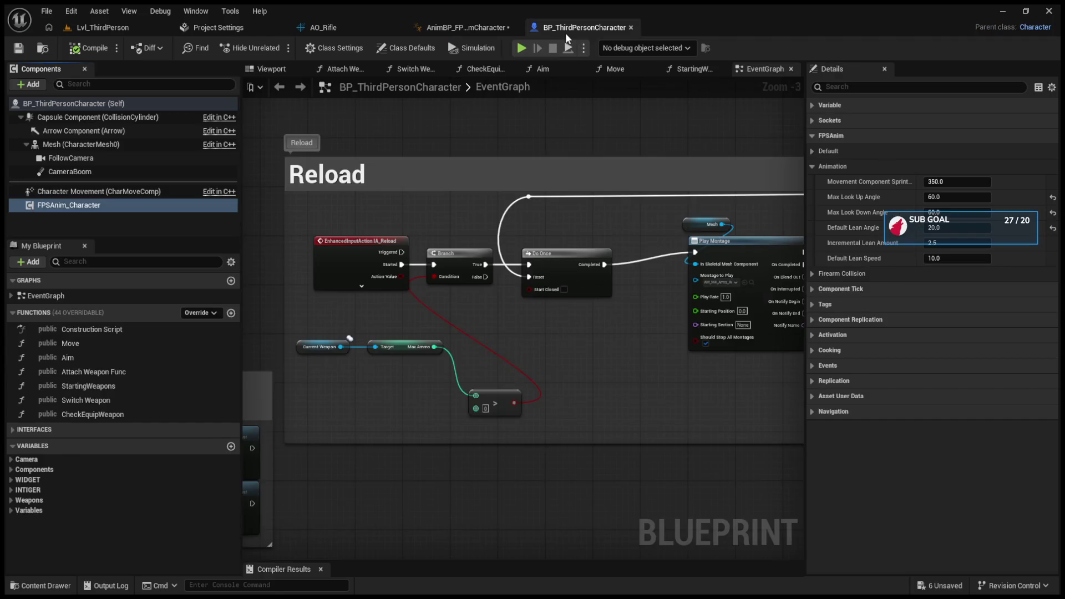
{"action": "mouse_move", "coordinate": [69, 206]}
{"action": "left_mouse_down"}
{"action": "mouse_move", "coordinate": [405, 422]}
{"action": "mouse_move", "coordinate": [506, 408]}
{"action": "mouse_move", "coordinate": [471, 390]}
{"action": "left_mouse_up"}
{"action": "scroll", "coordinate": [509, 444], "scroll_direction": "up", "scroll_amount": 2}
{"action": "scroll", "coordinate": [411, 424], "scroll_direction": "down", "scroll_amount": 6}
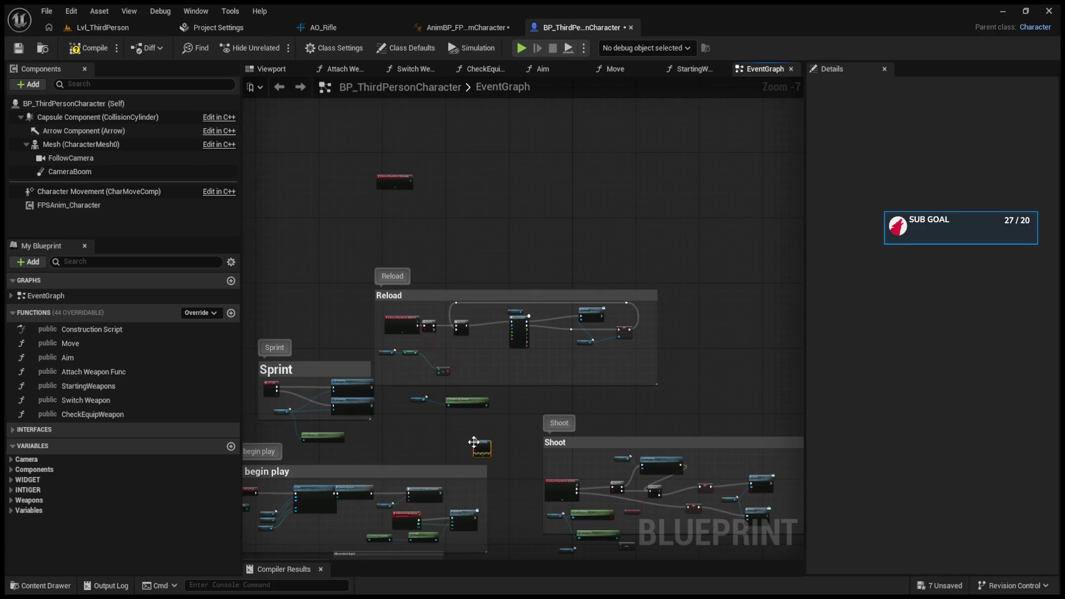
- Wire Get Base Aim Rotation's Return Value into Print String's In String
{"action": "scroll", "coordinate": [475, 447], "scroll_direction": "up", "scroll_amount": 5}
{"action": "left_click_drag", "start_coordinate": [495, 444], "coordinate": [614, 354]}
{"action": "left_click_drag", "start_coordinate": [489, 320], "coordinate": [600, 374]}
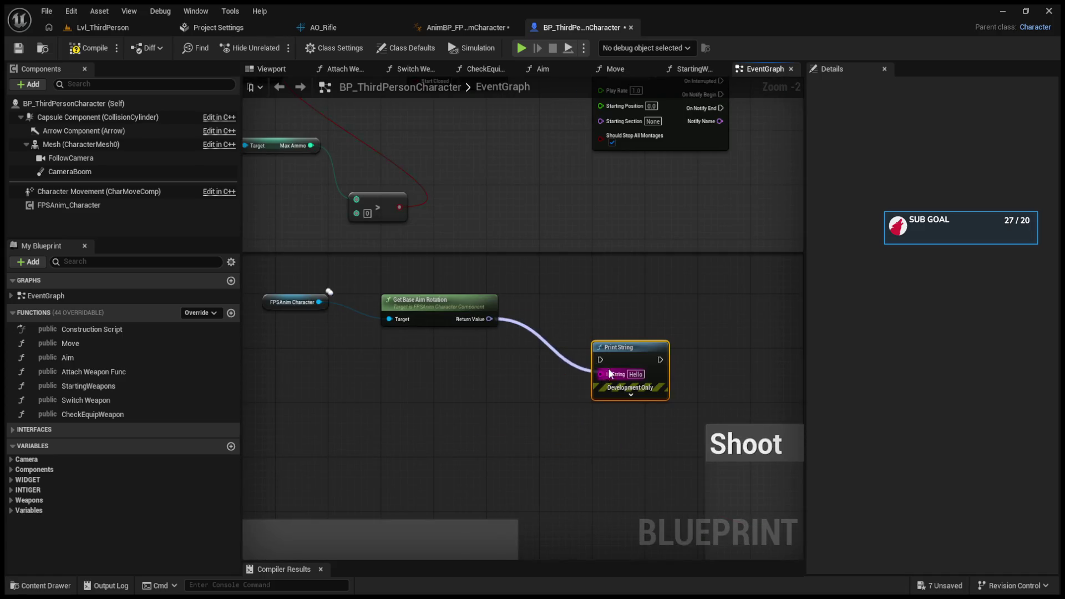
{"action": "scroll", "coordinate": [547, 344], "scroll_direction": "down", "scroll_amount": 1}
{"action": "scroll", "coordinate": [547, 344], "scroll_direction": "down", "scroll_amount": 4}
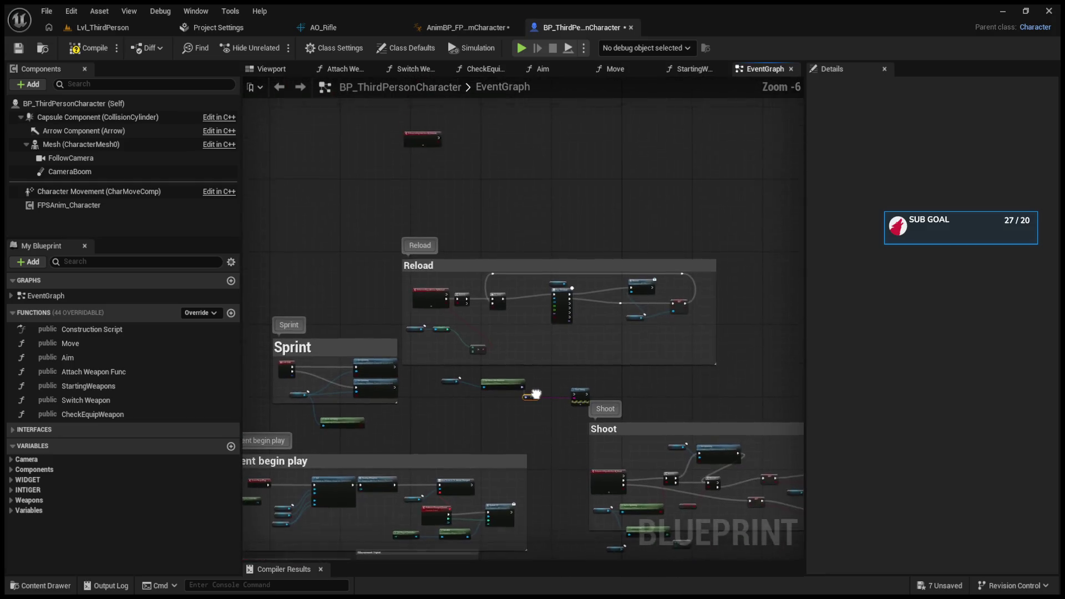
{"action": "scroll", "coordinate": [528, 345], "scroll_direction": "up", "scroll_amount": 5}
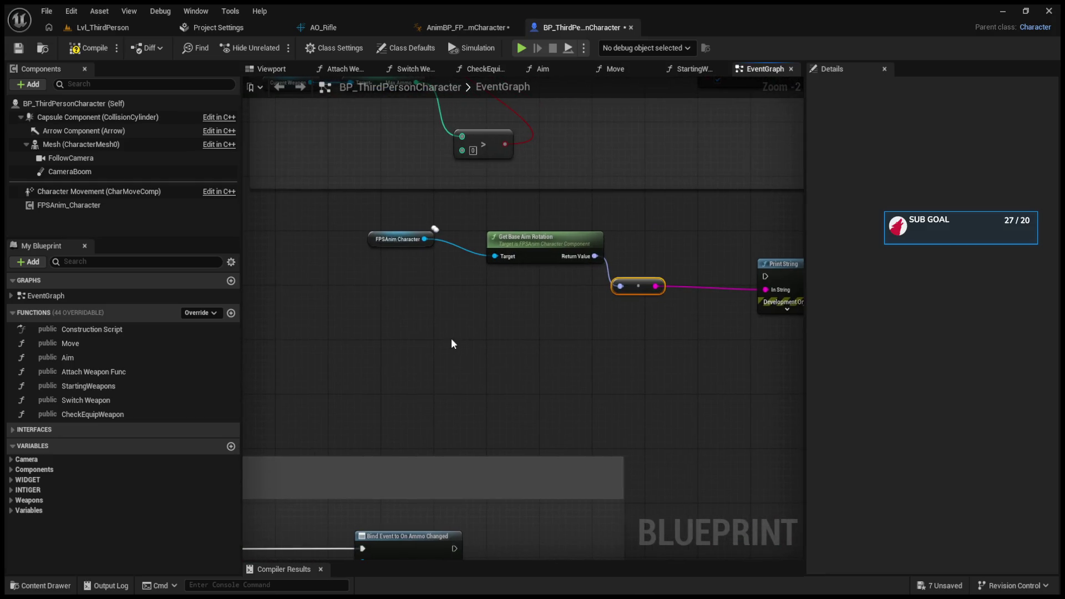
- Add Event Tick to drive Print String, then save all assets
{"action": "key", "text": "ctrl+v"}
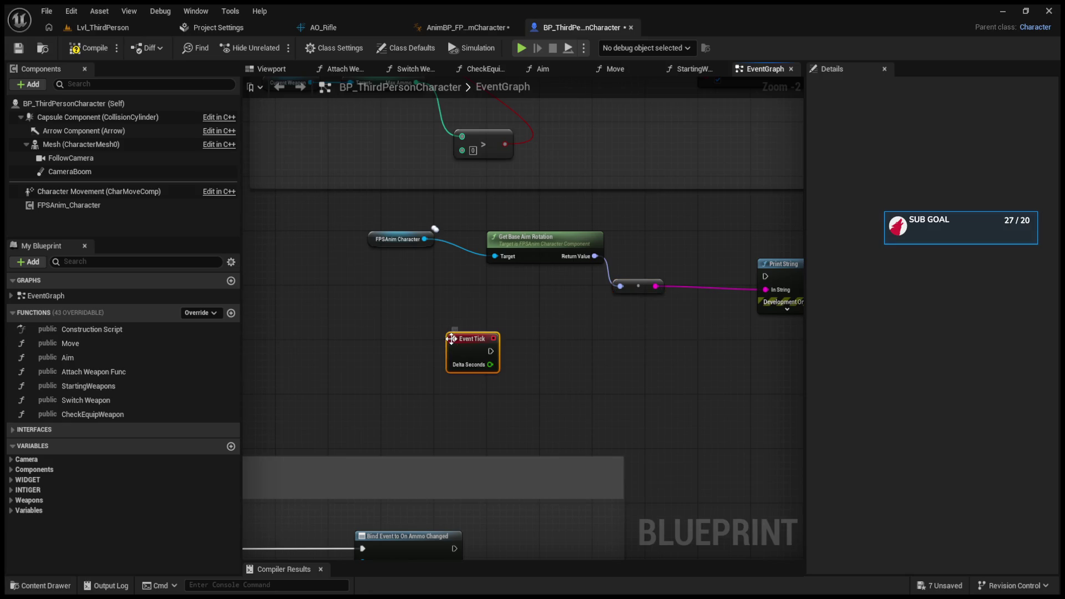
{"action": "mouse_move", "coordinate": [490, 351]}
{"action": "left_mouse_down"}
{"action": "mouse_move", "coordinate": [750, 292]}
{"action": "mouse_move", "coordinate": [615, 277]}
{"action": "left_mouse_up"}
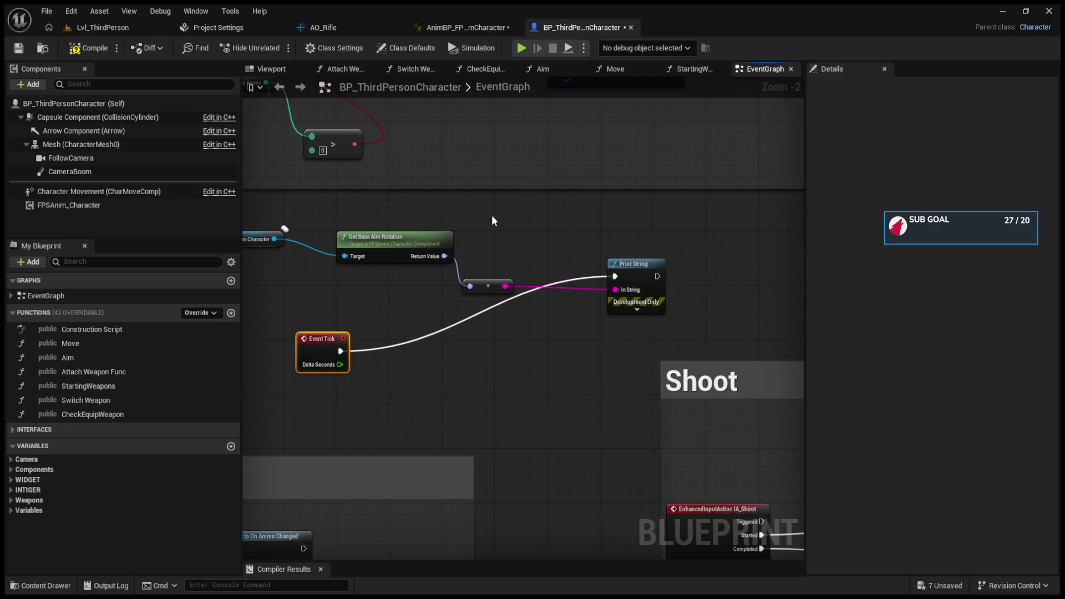
{"action": "left_click", "coordinate": [106, 29]}
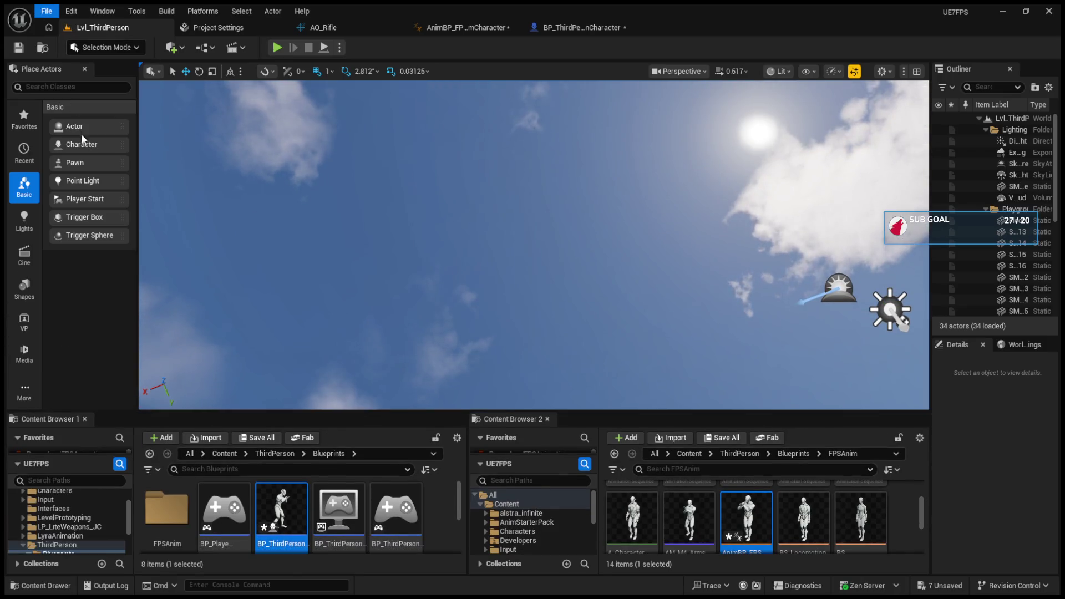
{"action": "key", "text": "ctrl+shift+s"}
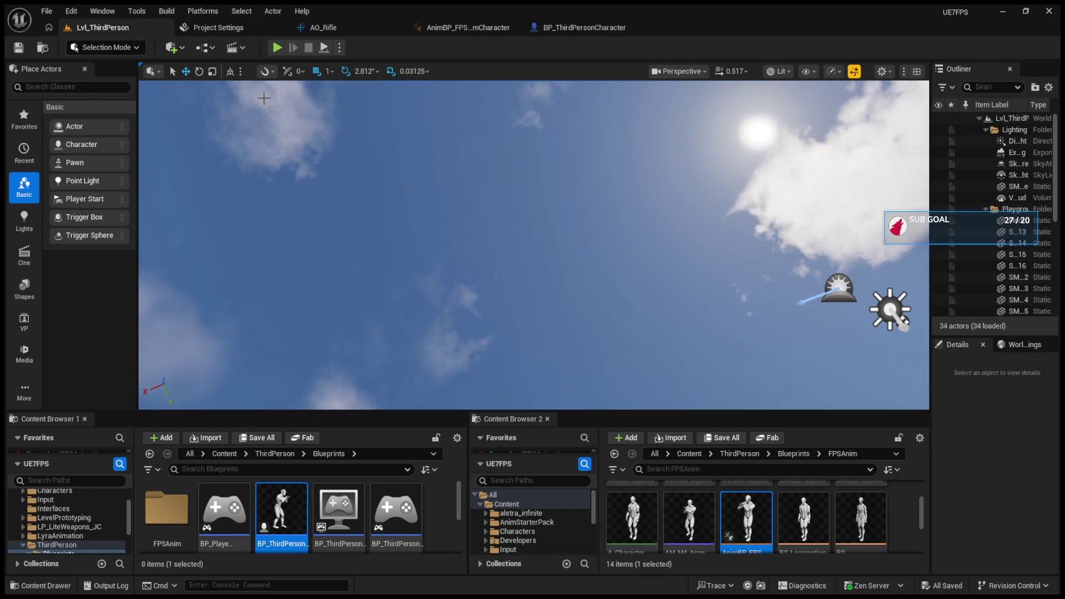
- Play the level, look around to watch live pitch, yaw and roll values print, then stop
{"action": "left_click", "coordinate": [277, 47]}
{"action": "left_click", "coordinate": [381, 188]}
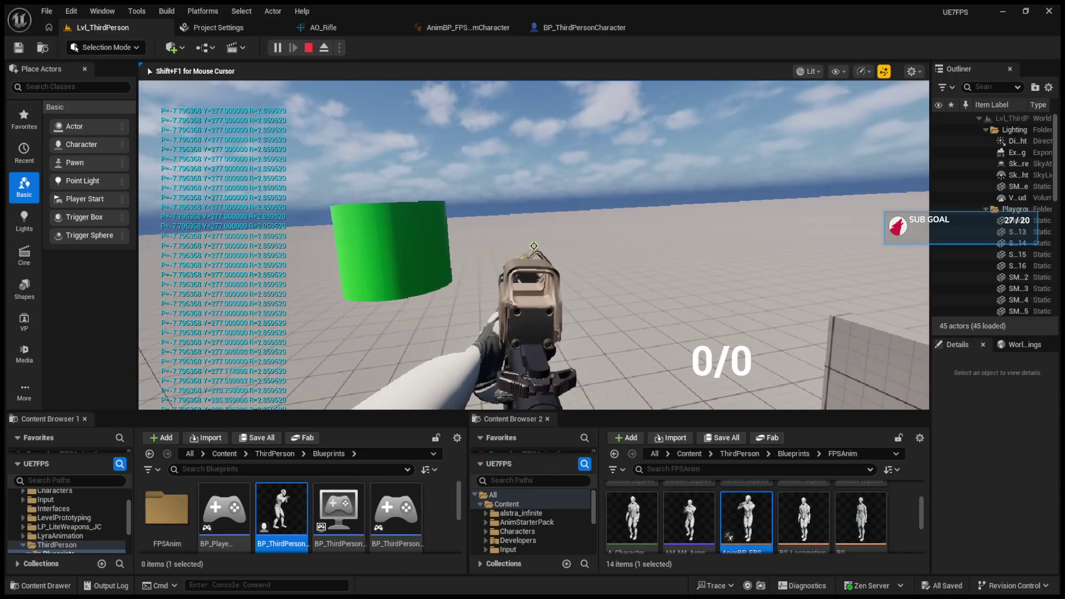
{"action": "key", "text": "Escape"}
{"action": "scroll", "coordinate": [499, 178], "scroll_direction": "down", "scroll_amount": 3}
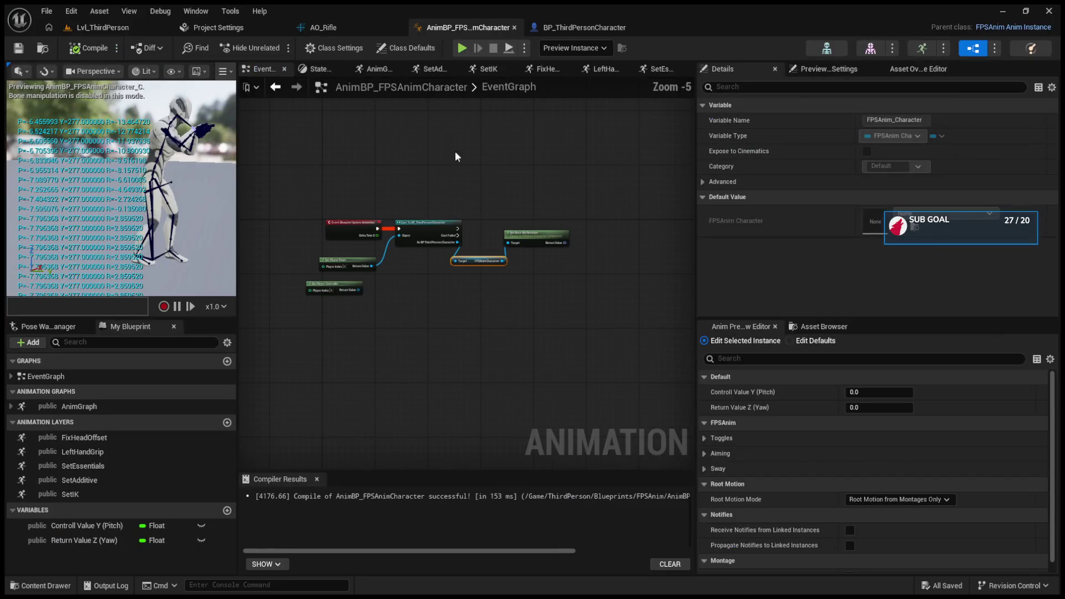
- Undo in the AnimGraph to restore the Layered blend per bone node
{"action": "left_click", "coordinate": [362, 72]}
{"action": "scroll", "coordinate": [367, 294], "scroll_direction": "down", "scroll_amount": 3}
{"action": "mouse_move", "coordinate": [396, 266]}
{"action": "left_mouse_down"}
{"action": "mouse_move", "coordinate": [335, 227]}
{"action": "mouse_move", "coordinate": [259, 310]}
{"action": "mouse_move", "coordinate": [335, 350]}
{"action": "mouse_move", "coordinate": [389, 276]}
{"action": "left_mouse_up"}
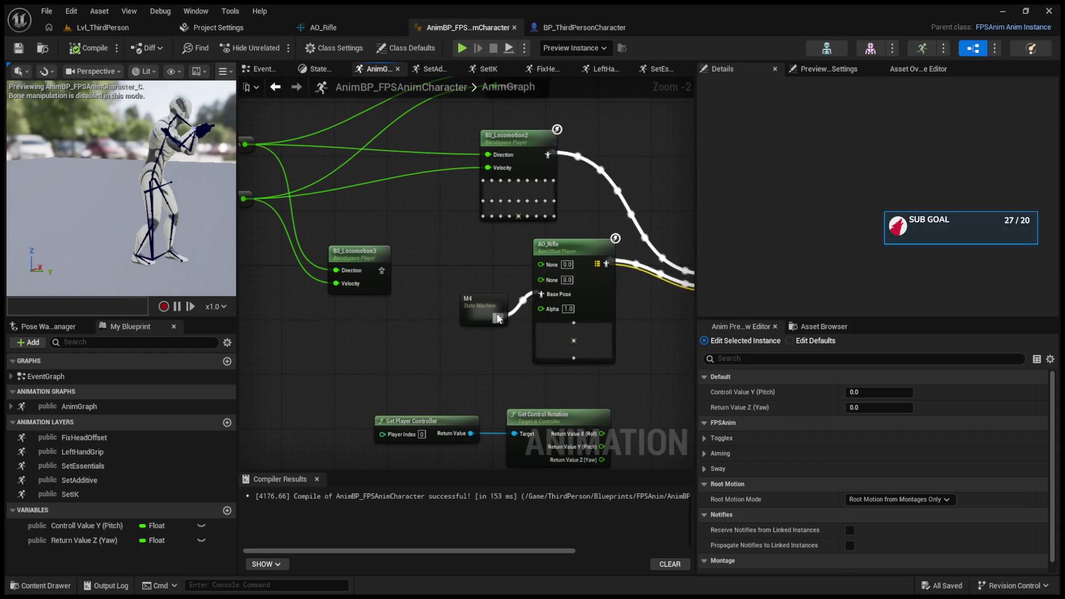
{"action": "key", "text": "ctrl+z"}
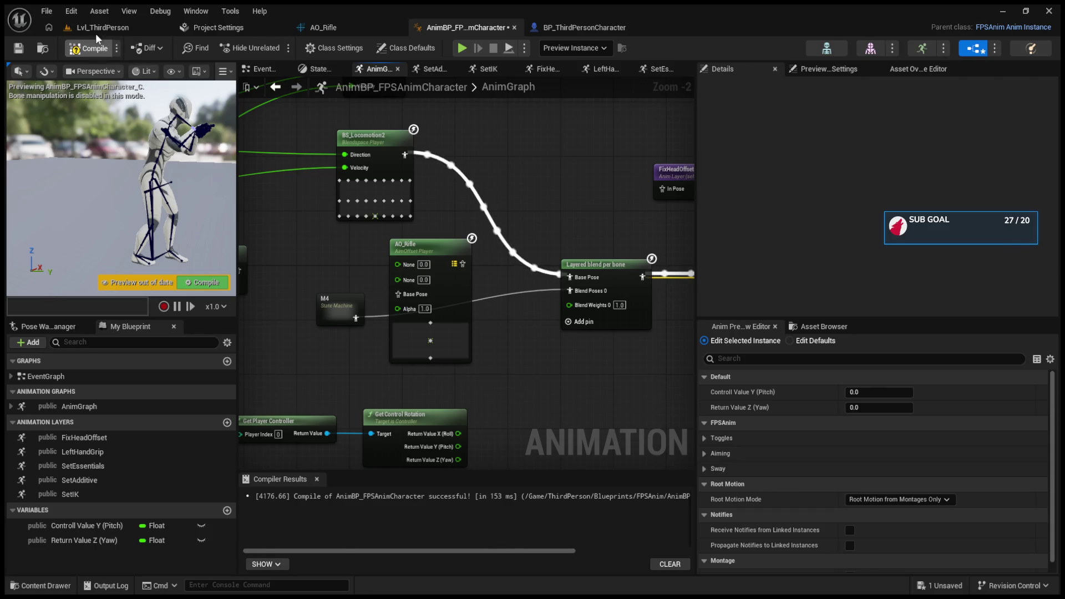
- Play-test the level again, looking around, then stop the session
{"action": "left_click", "coordinate": [95, 28]}
{"action": "left_click", "coordinate": [277, 48]}
{"action": "left_click", "coordinate": [422, 223]}
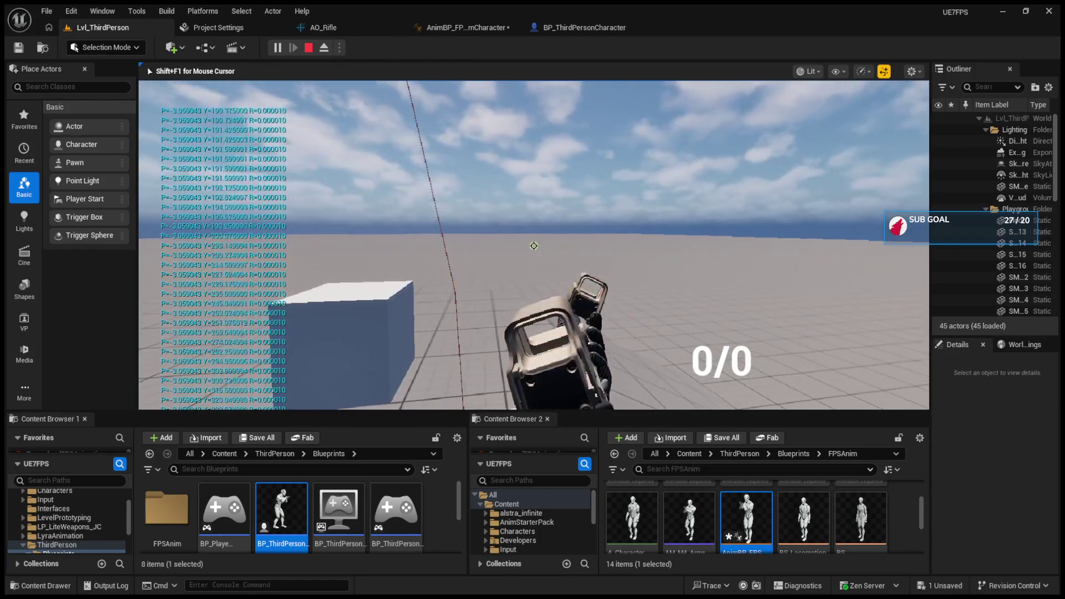
{"action": "key", "text": "Escape"}
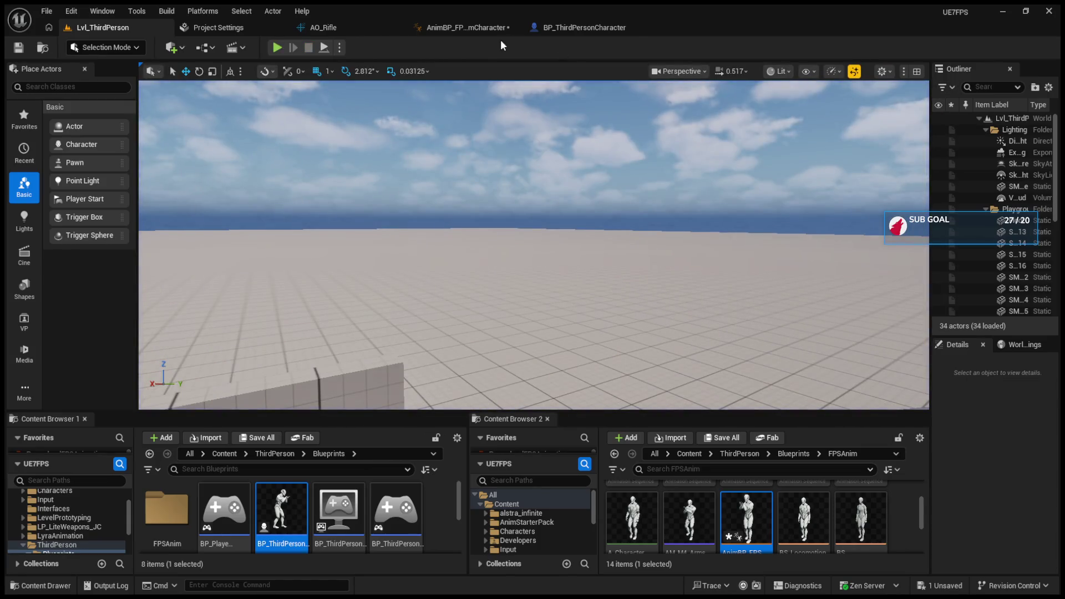
- Disconnect Event Tick from Print String in BP_ThirdPersonCharacter's EventGraph
{"action": "left_click", "coordinate": [550, 27]}
{"action": "left_click_drag", "start_coordinate": [341, 347], "coordinate": [361, 320]}
{"action": "left_click", "coordinate": [360, 323], "text": "alt"}
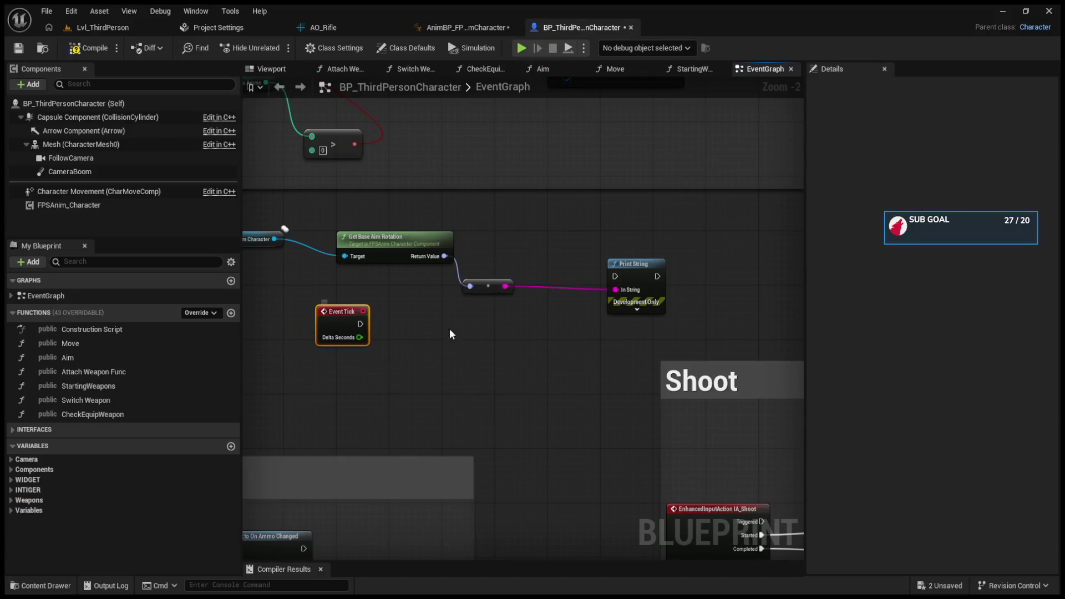
{"action": "left_click", "coordinate": [460, 27]}
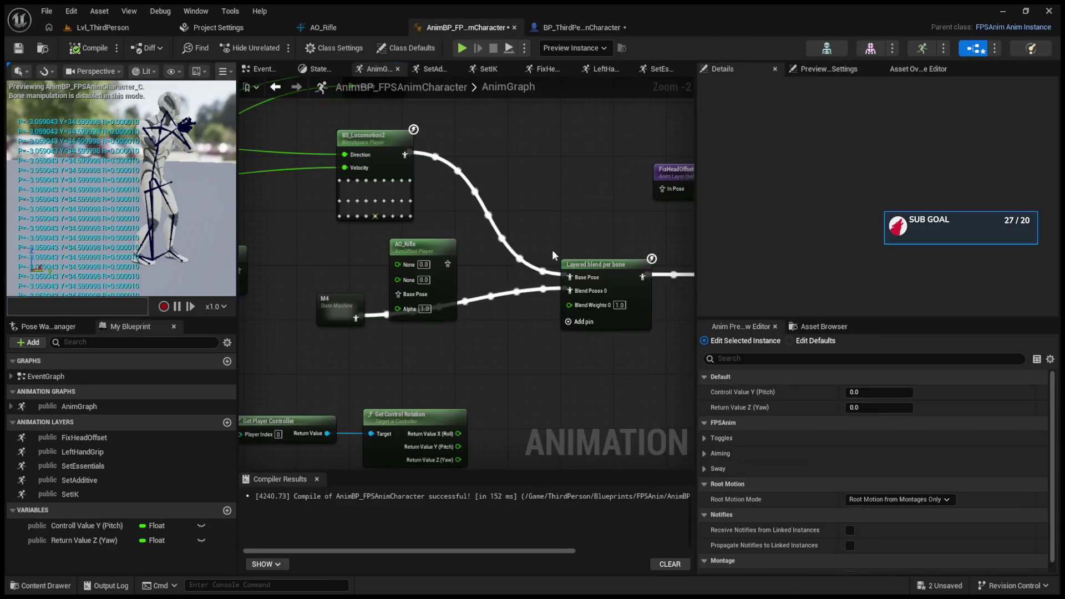
- Add a Use Controller Rotation Yaw getter off the cast's character output in the AnimBP EventGraph
{"action": "left_click", "coordinate": [316, 68]}
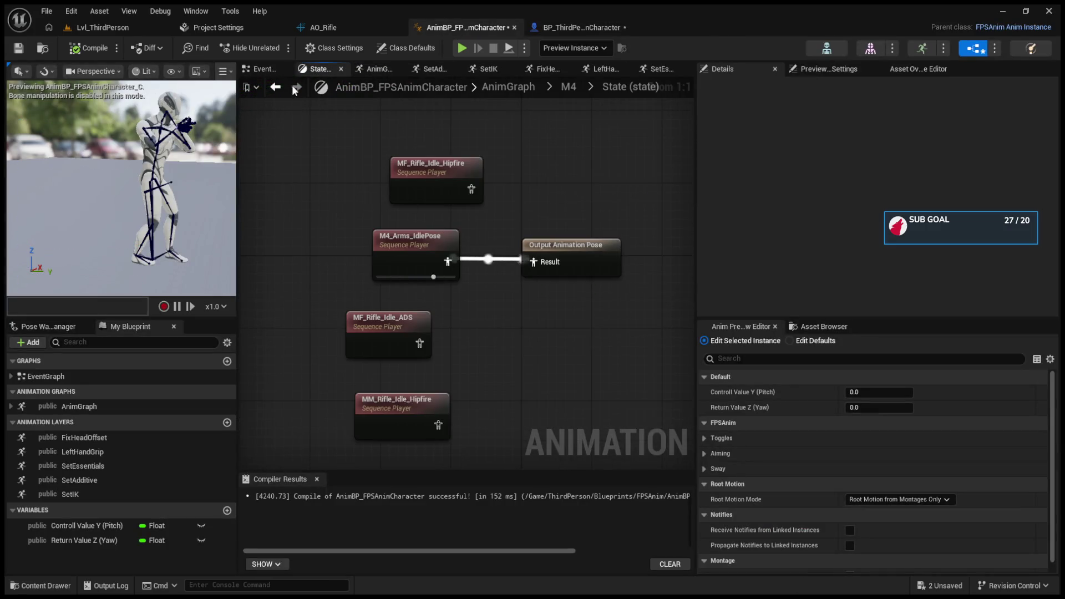
{"action": "left_click", "coordinate": [279, 69]}
{"action": "scroll", "coordinate": [486, 266], "scroll_direction": "up", "scroll_amount": 3}
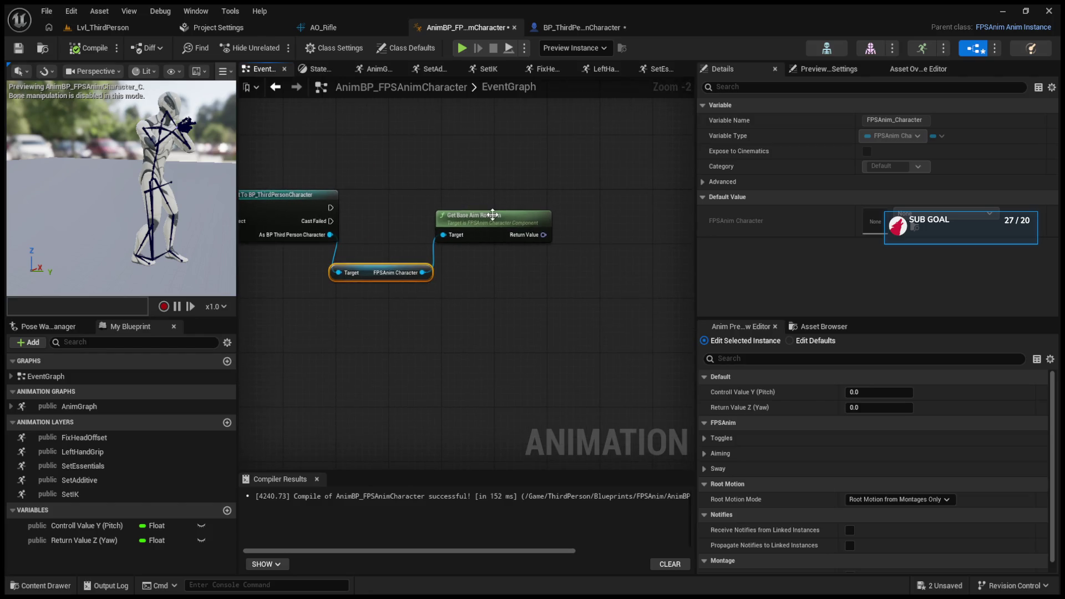
{"action": "left_click_drag", "start_coordinate": [492, 219], "coordinate": [518, 281]}
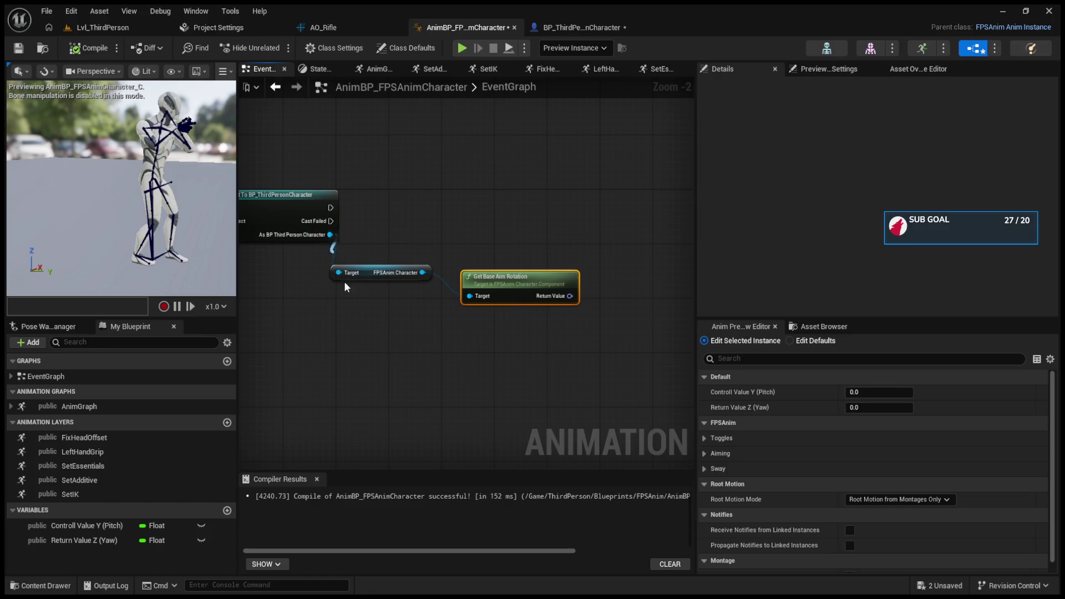
{"action": "left_click_drag", "start_coordinate": [336, 234], "coordinate": [364, 346]}
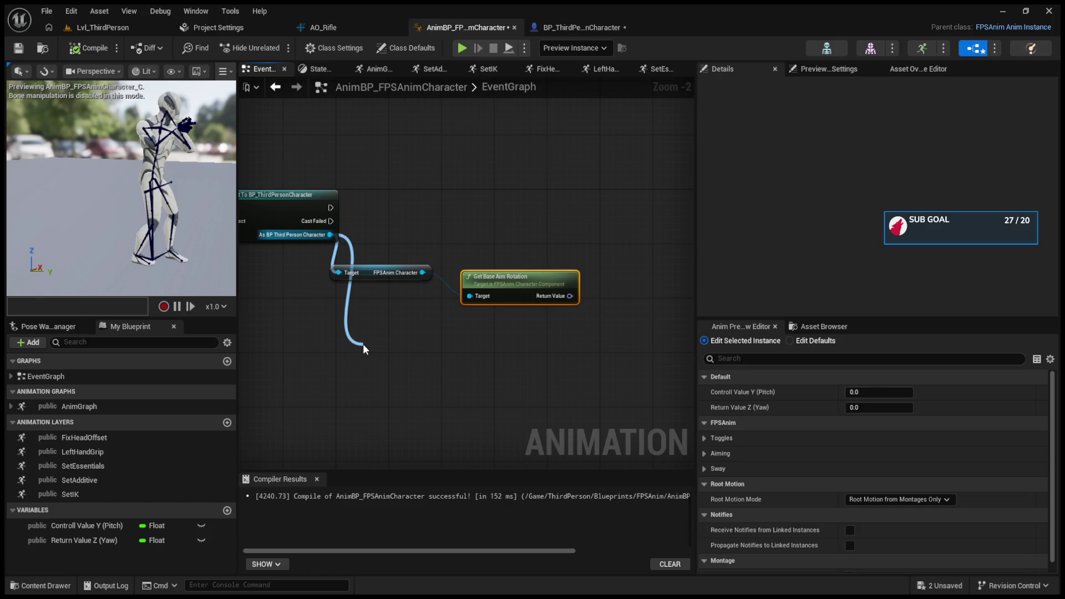
{"action": "key", "text": "Return"}
- Delete the FPSAnim Character and Get Base Aim Rotation nodes, leaving Get Player Controller unconnected
{"action": "left_click_drag", "start_coordinate": [403, 221], "coordinate": [481, 304]}
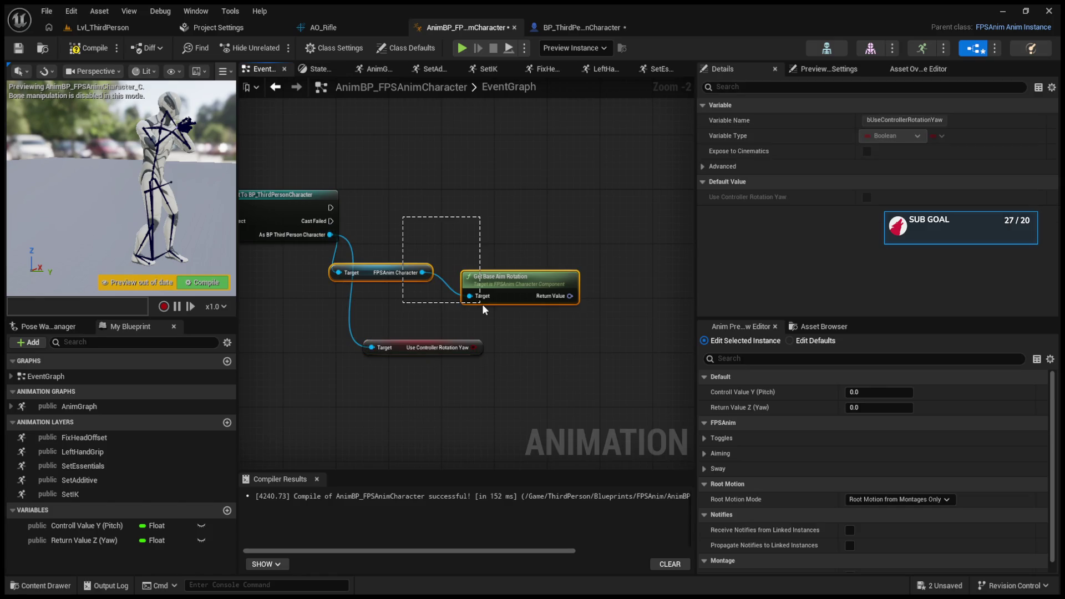
{"action": "key", "text": "Delete"}
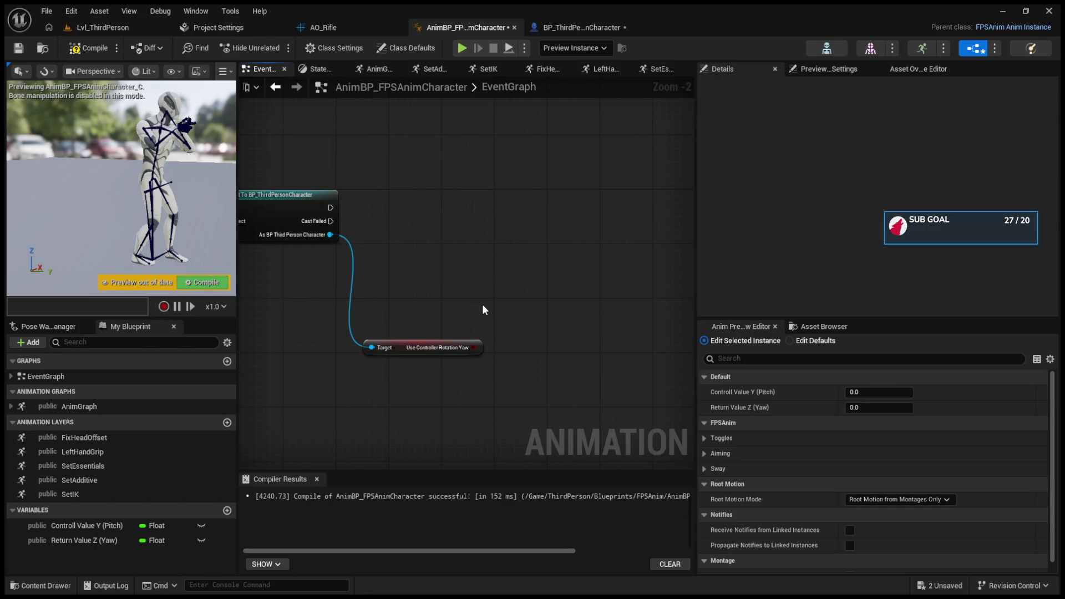
{"action": "left_click_drag", "start_coordinate": [331, 235], "coordinate": [412, 258]}
{"action": "key", "text": "Home"}
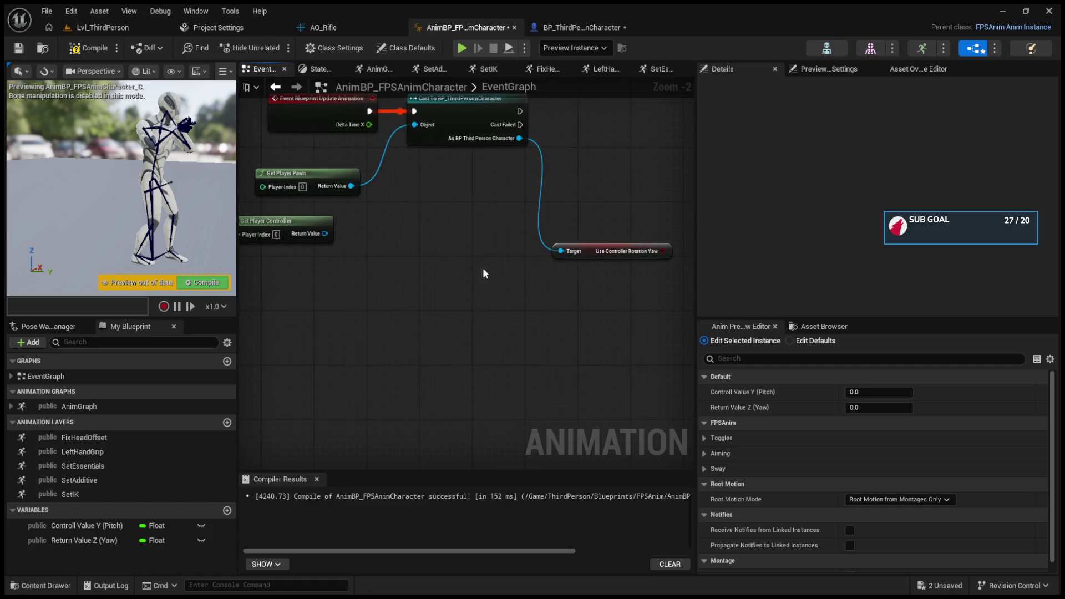
{"action": "left_click_drag", "start_coordinate": [347, 265], "coordinate": [421, 335]}
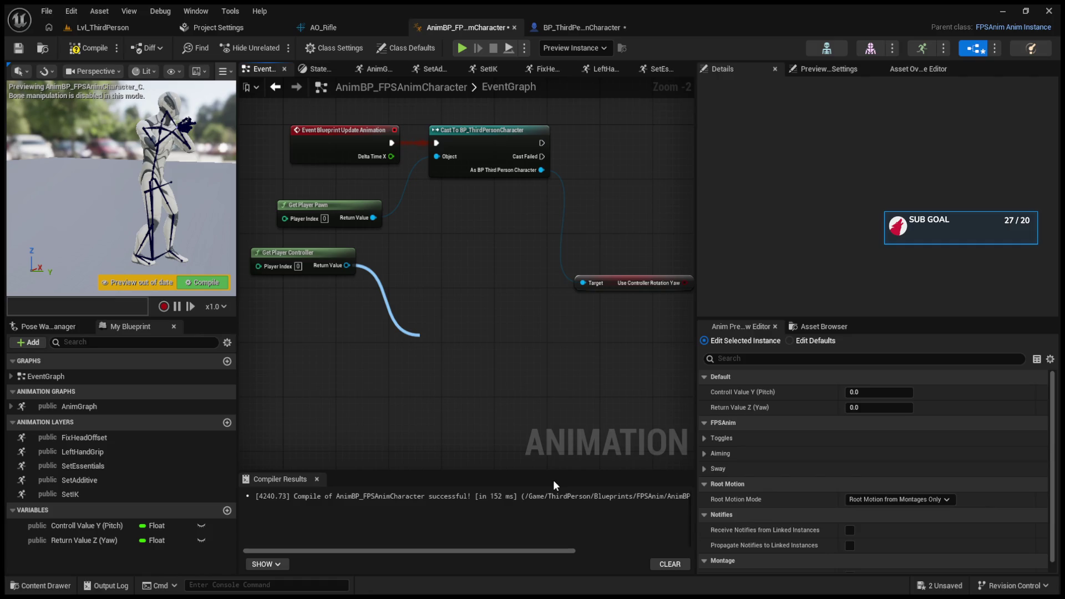
{"action": "left_click_drag", "start_coordinate": [420, 336], "coordinate": [348, 265]}
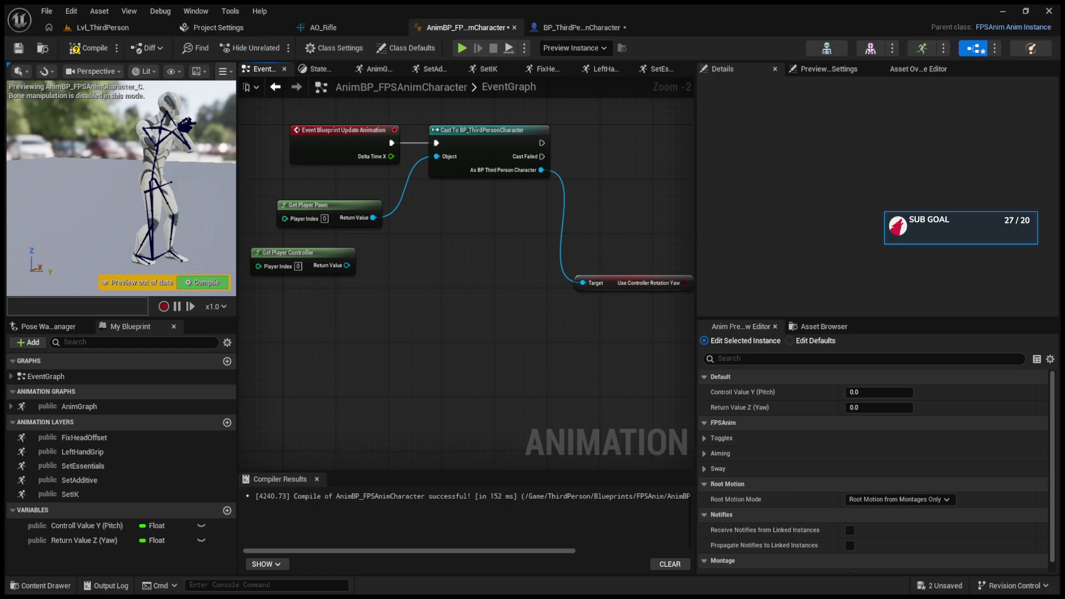
- Add a second Use Controller Rotation Yaw getter from the cast's character output
{"action": "mouse_move", "coordinate": [538, 385]}
{"action": "left_mouse_down"}
{"action": "mouse_move", "coordinate": [465, 395]}
{"action": "mouse_move", "coordinate": [481, 406]}
{"action": "mouse_move", "coordinate": [435, 427]}
{"action": "left_mouse_up"}
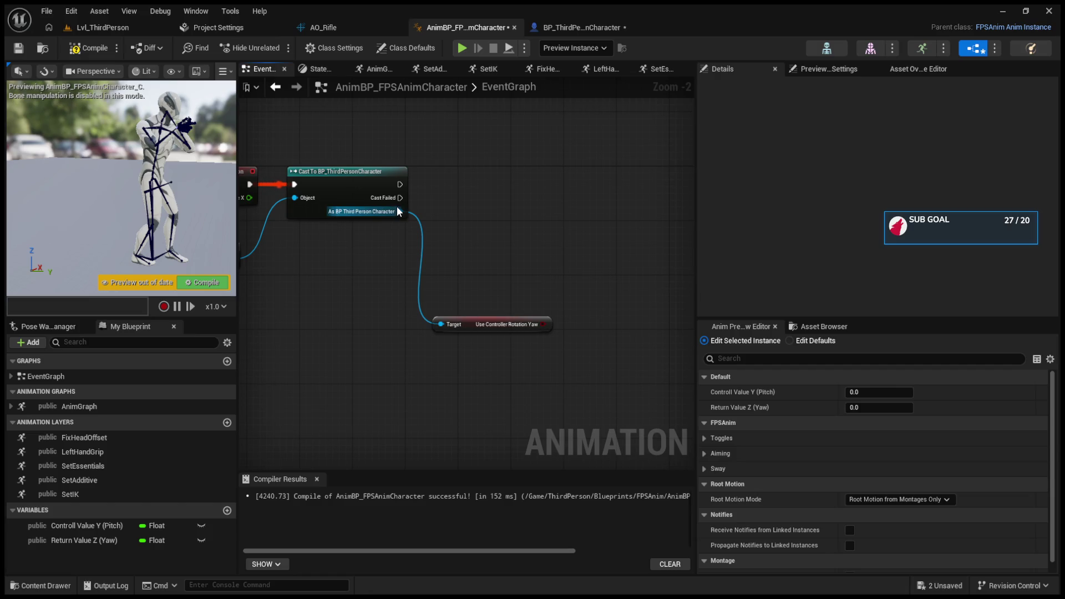
{"action": "mouse_move", "coordinate": [398, 207]}
{"action": "left_mouse_down"}
{"action": "mouse_move", "coordinate": [484, 257]}
{"action": "mouse_move", "coordinate": [487, 249]}
{"action": "left_mouse_up"}
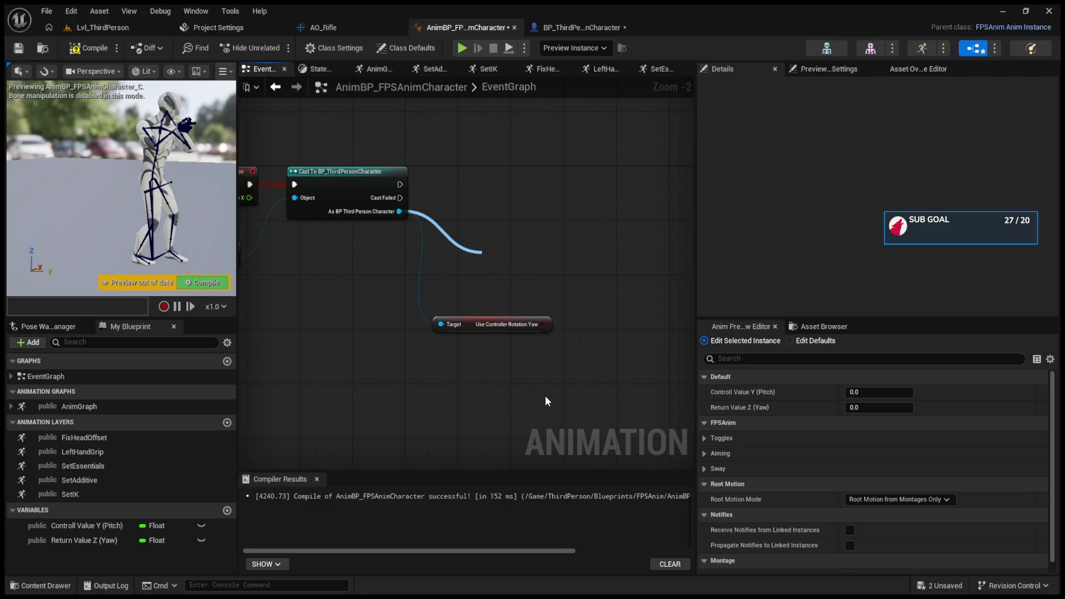
{"action": "left_click", "coordinate": [525, 281]}
{"action": "left_click_drag", "start_coordinate": [514, 256], "coordinate": [500, 276]}
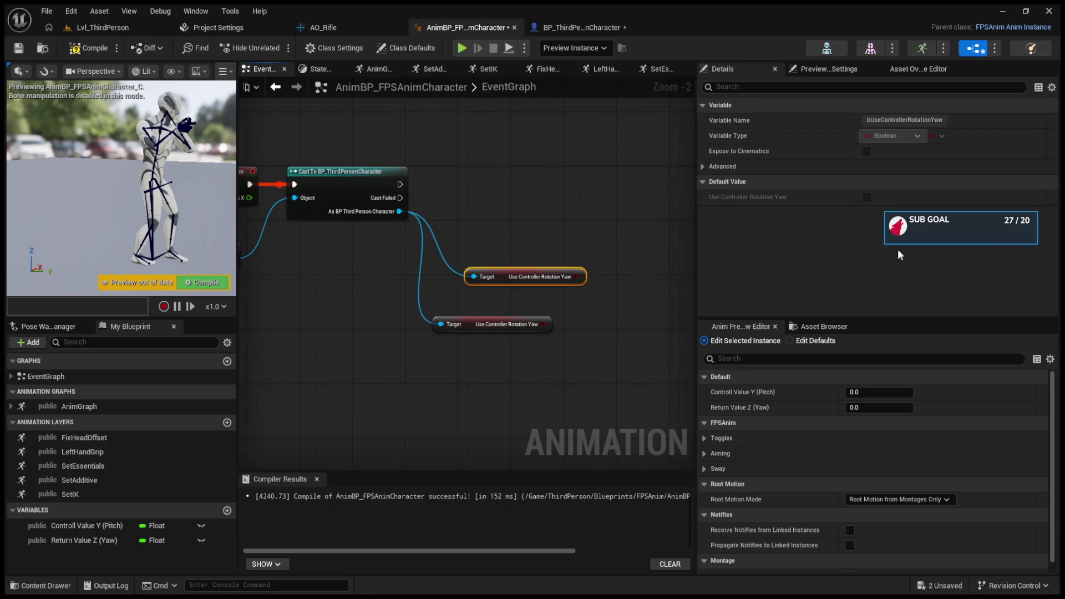
- Delete both Use Controller Rotation Yaw getters and pan back to the player nodes
{"action": "left_click", "coordinate": [531, 329], "text": "ctrl"}
{"action": "key", "text": "Delete"}
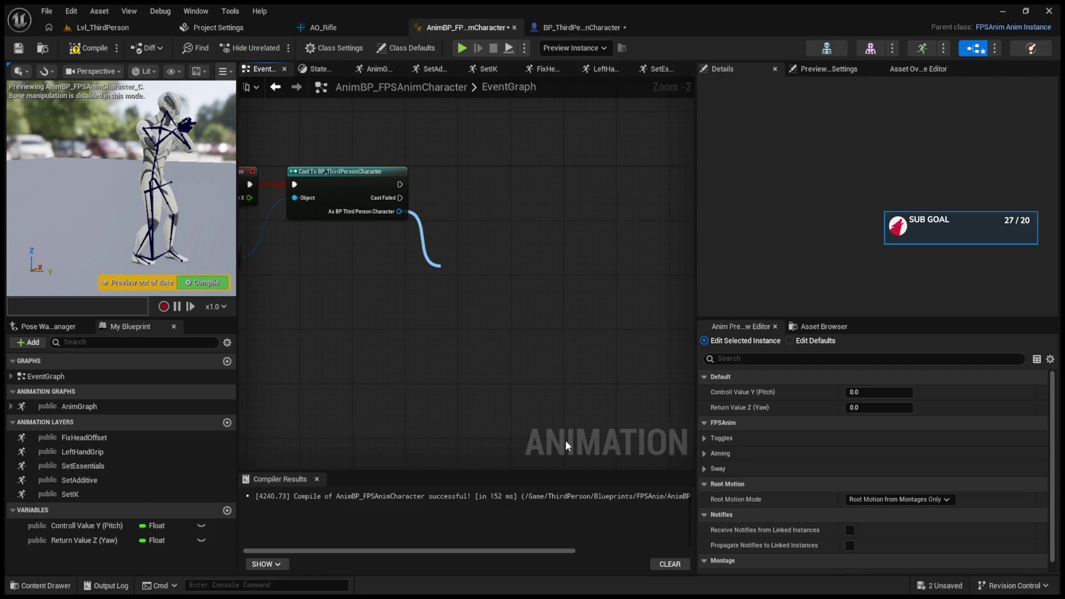
{"action": "left_click_drag", "start_coordinate": [355, 384], "coordinate": [503, 372]}
{"action": "left_click_drag", "start_coordinate": [352, 293], "coordinate": [503, 294]}
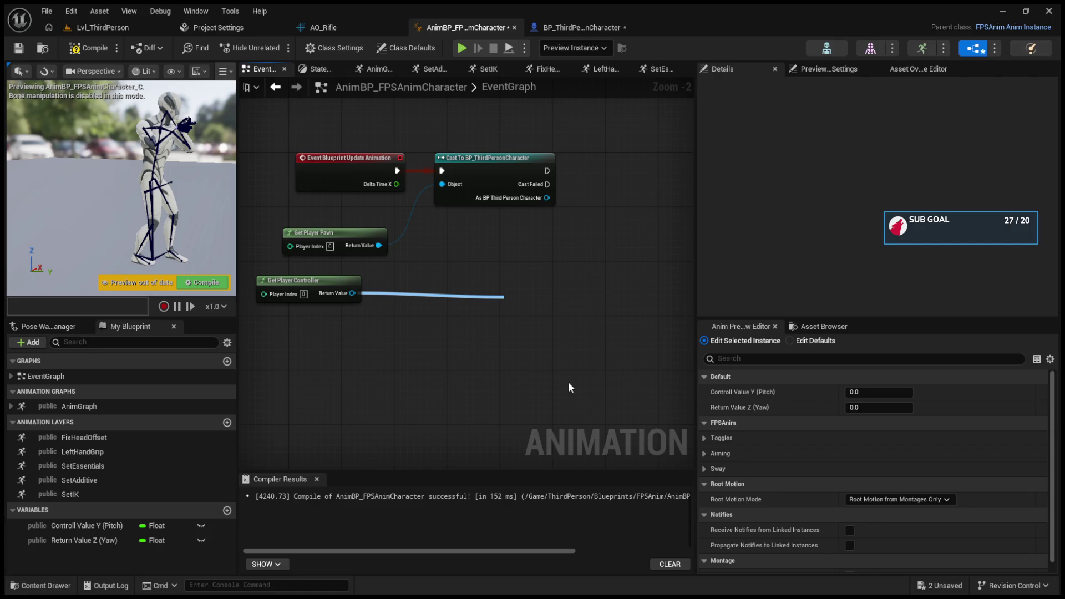
{"action": "left_click_drag", "start_coordinate": [504, 298], "coordinate": [504, 297]}
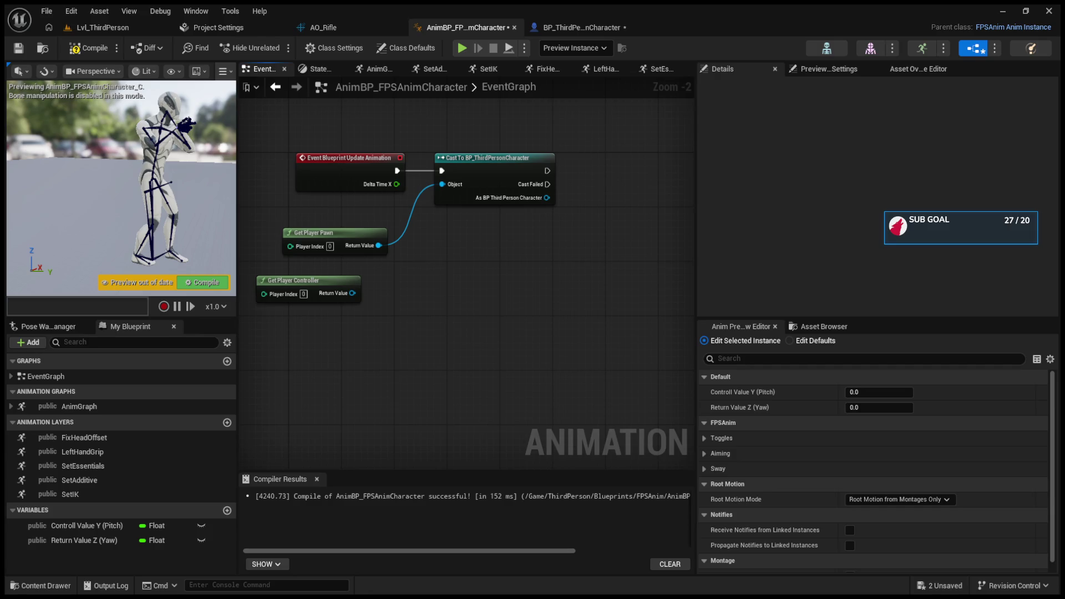
- Trim the pitch variable's name to 'Y (Pitch)' by removing the Controll Value prefix
{"action": "left_click", "coordinate": [111, 526]}
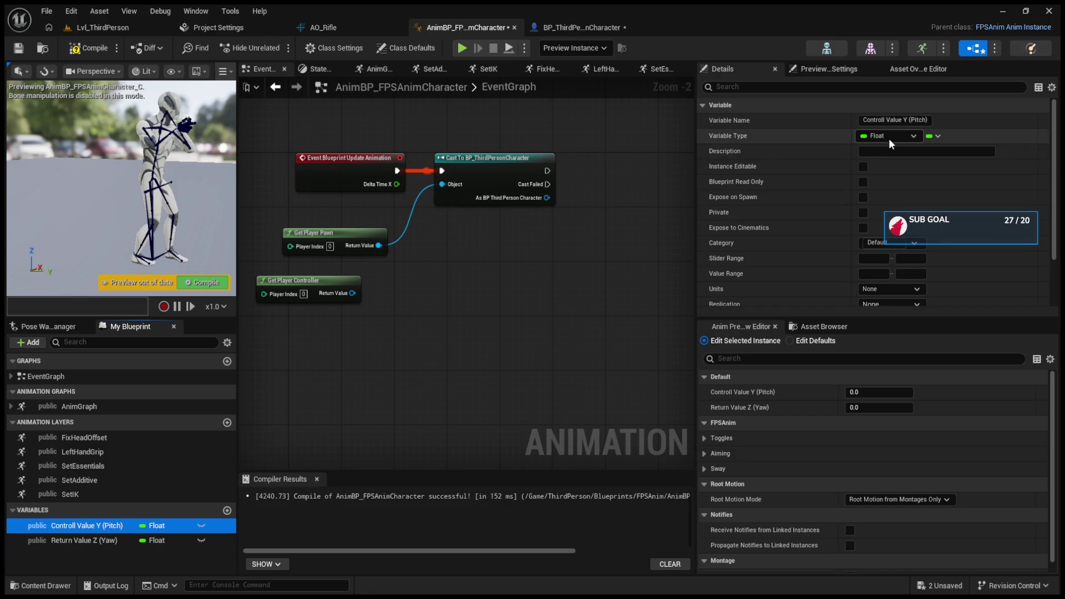
{"action": "left_click_drag", "start_coordinate": [864, 120], "coordinate": [900, 120]}
{"action": "key", "text": "BackSpace"}
{"action": "key", "text": "Return"}
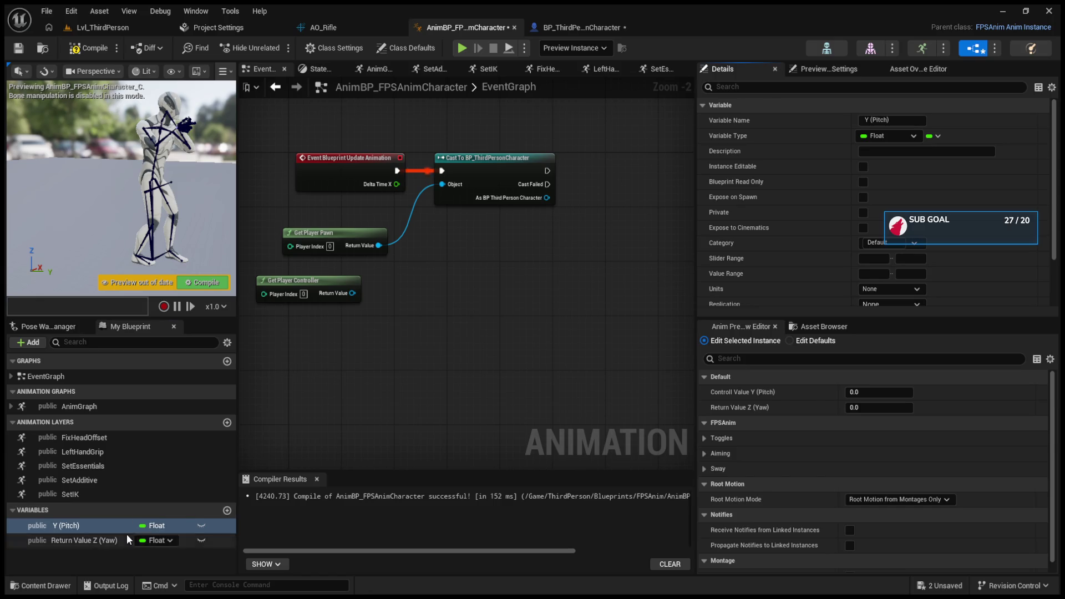
- Rename the yaw variable from its Return Value name to 'Aim Z (Yaw)'
{"action": "left_click", "coordinate": [128, 541]}
{"action": "left_click_drag", "start_coordinate": [899, 119], "coordinate": [864, 119]}
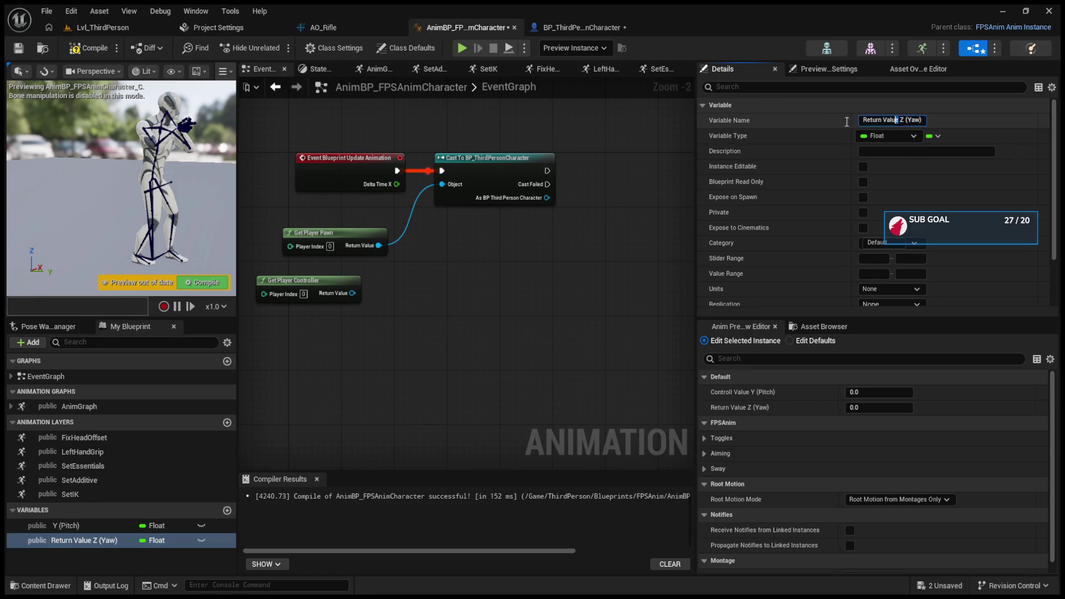
{"action": "key", "text": "BackSpace"}
{"action": "type", "text": "A"}
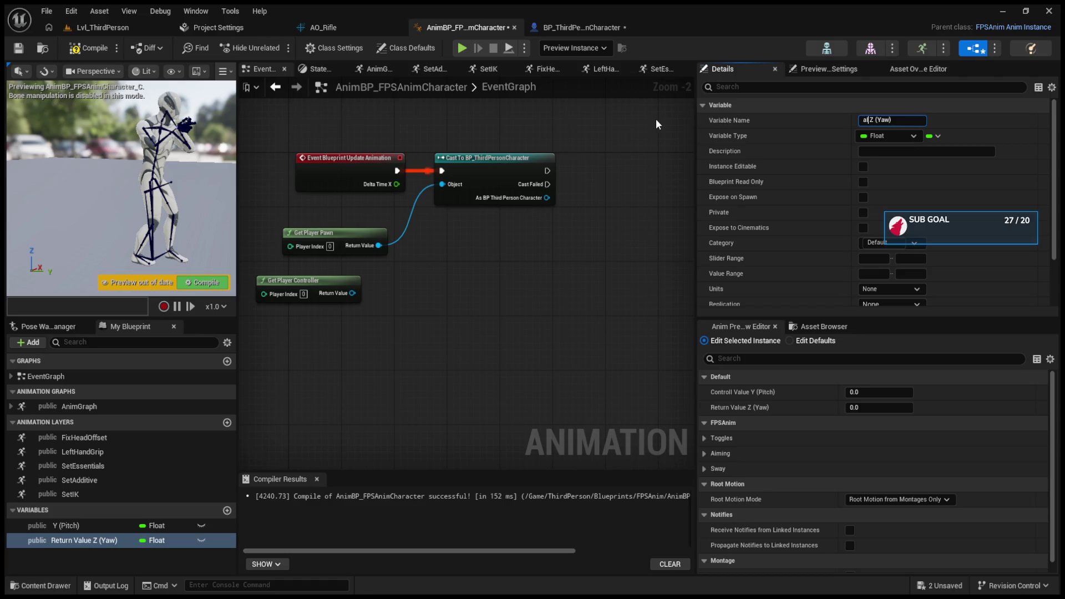
{"action": "type", "text": "im"}
{"action": "left_click", "coordinate": [98, 530]}
- Complete the pitch variable's name as 'Aim Y (Pitch)'
{"action": "left_click", "coordinate": [867, 119]}
{"action": "type", "text": "AIM"}
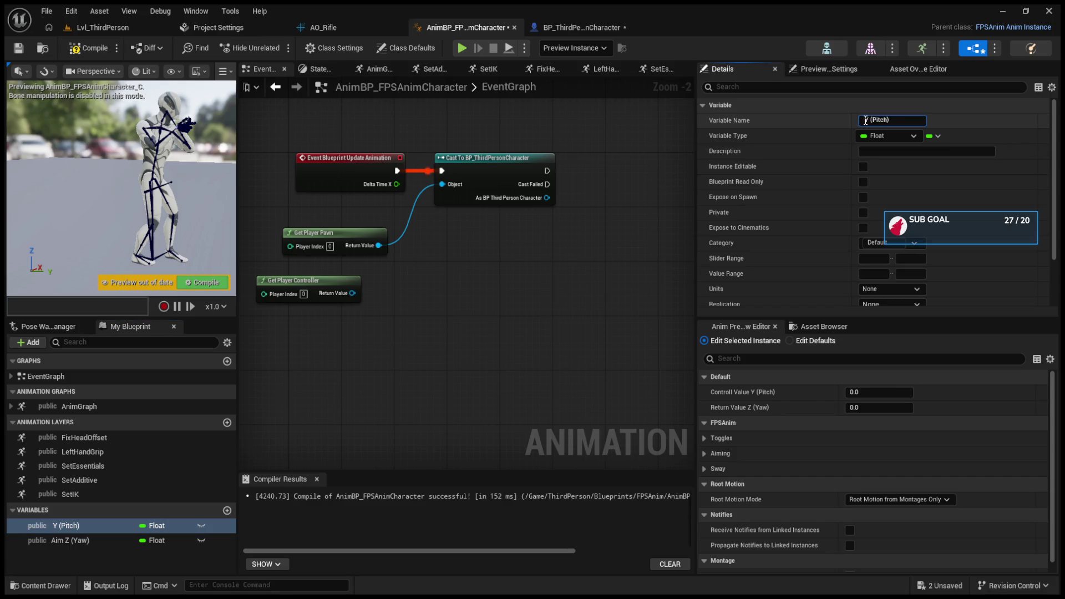
{"action": "key", "text": "BackSpace"}
{"action": "key", "text": "BackSpace"}
{"action": "type", "text": "im"}
{"action": "key", "text": "Return"}
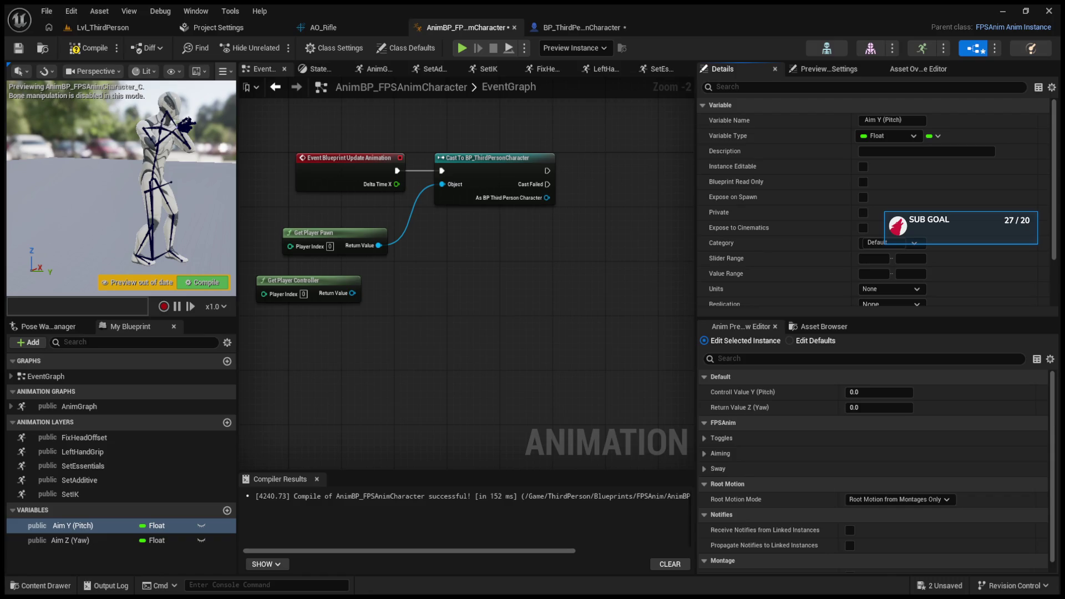
{"action": "left_click_drag", "start_coordinate": [409, 317], "coordinate": [442, 310]}
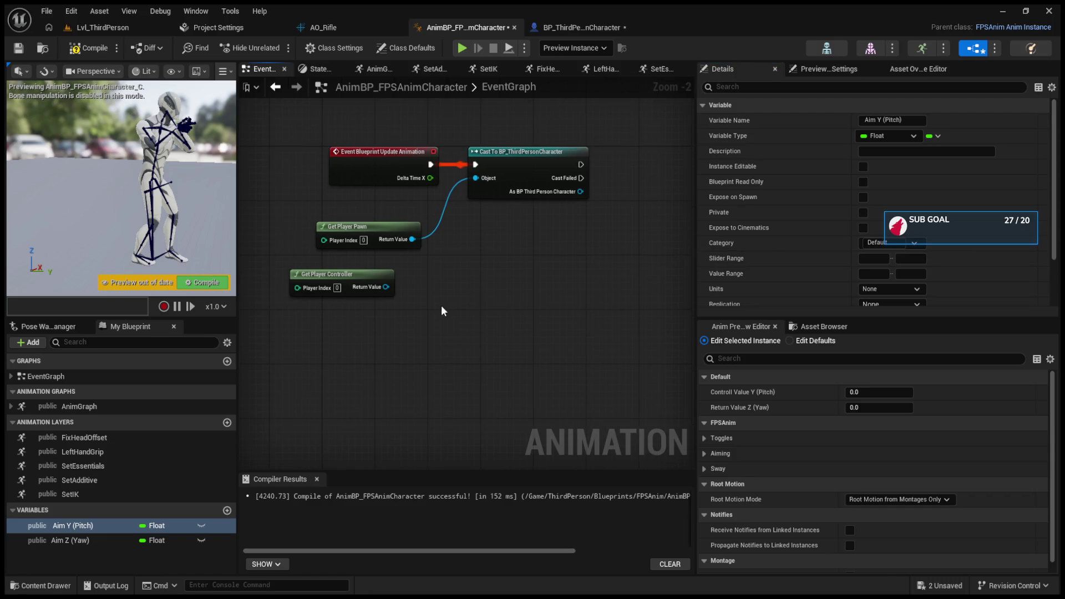
- Feed Get Player Pawn into new Get Control Rotation and Get Actor Rotation nodes, deleting the Cast node
{"action": "left_click_drag", "start_coordinate": [413, 239], "coordinate": [502, 287]}
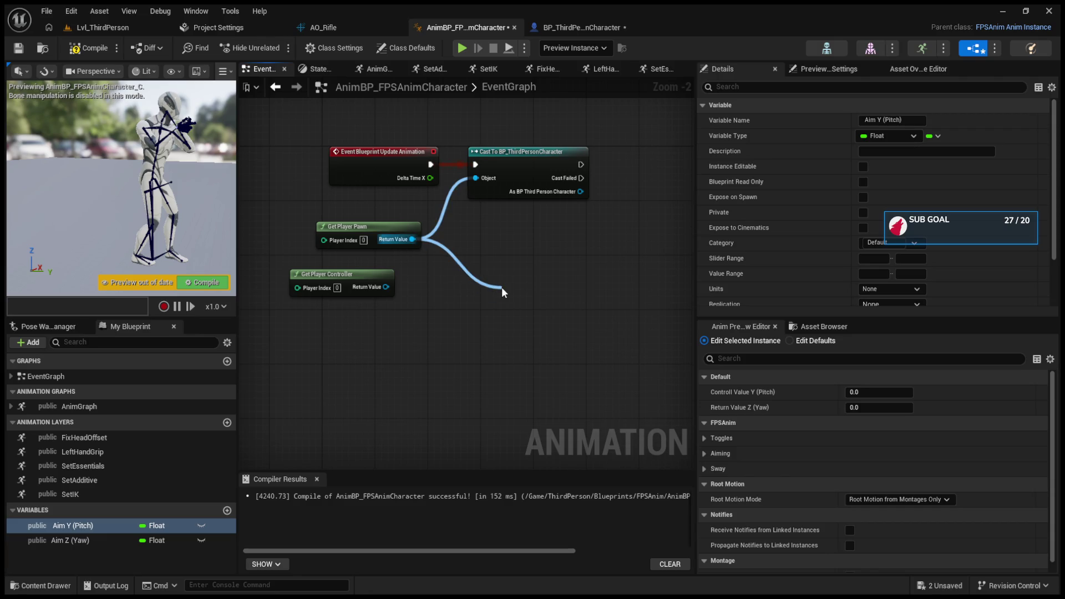
{"action": "mouse_move", "coordinate": [502, 287]}
{"action": "left_mouse_down"}
{"action": "mouse_move", "coordinate": [510, 238]}
{"action": "mouse_move", "coordinate": [469, 216]}
{"action": "mouse_move", "coordinate": [486, 242]}
{"action": "left_mouse_up"}
{"action": "left_click", "coordinate": [525, 160]}
{"action": "key", "text": "Delete"}
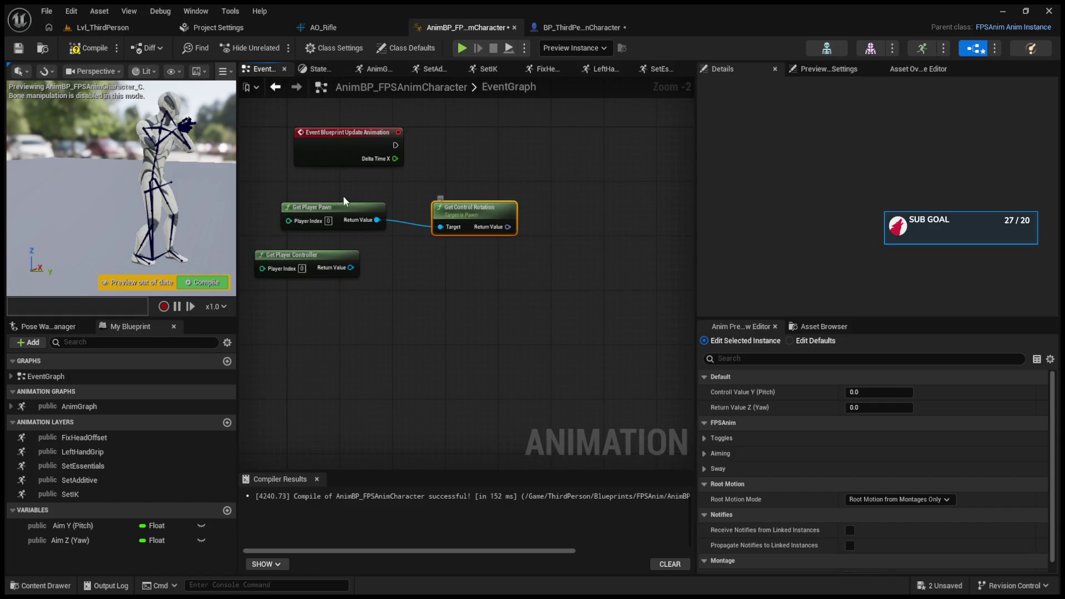
{"action": "left_click_drag", "start_coordinate": [377, 220], "coordinate": [422, 291]}
{"action": "left_click_drag", "start_coordinate": [451, 280], "coordinate": [467, 249]}
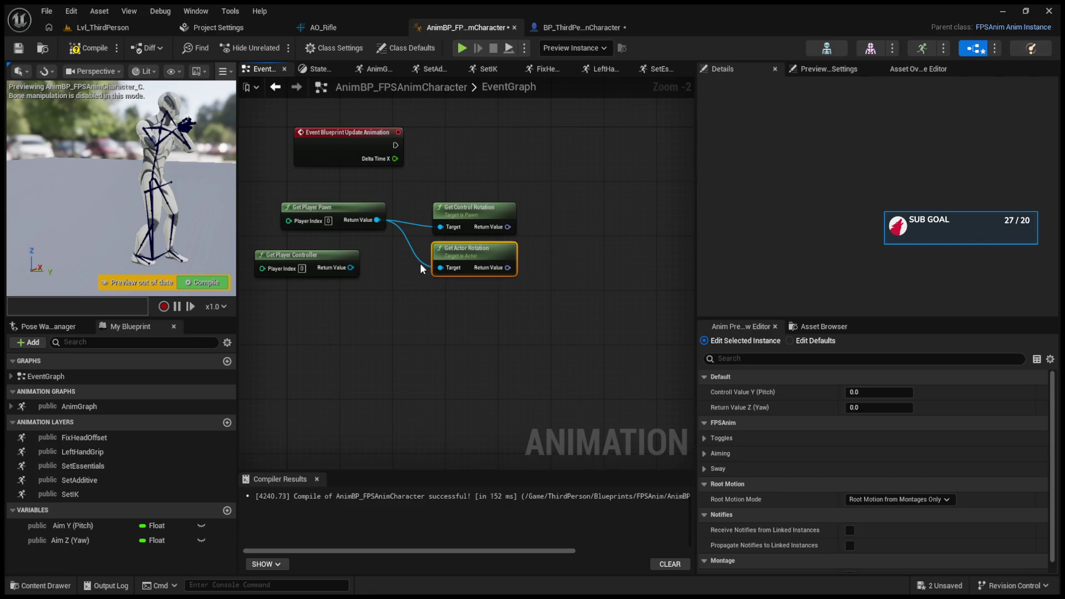
{"action": "left_click_drag", "start_coordinate": [424, 261], "coordinate": [405, 292]}
{"action": "scroll", "coordinate": [405, 291], "scroll_direction": "up", "scroll_amount": 1}
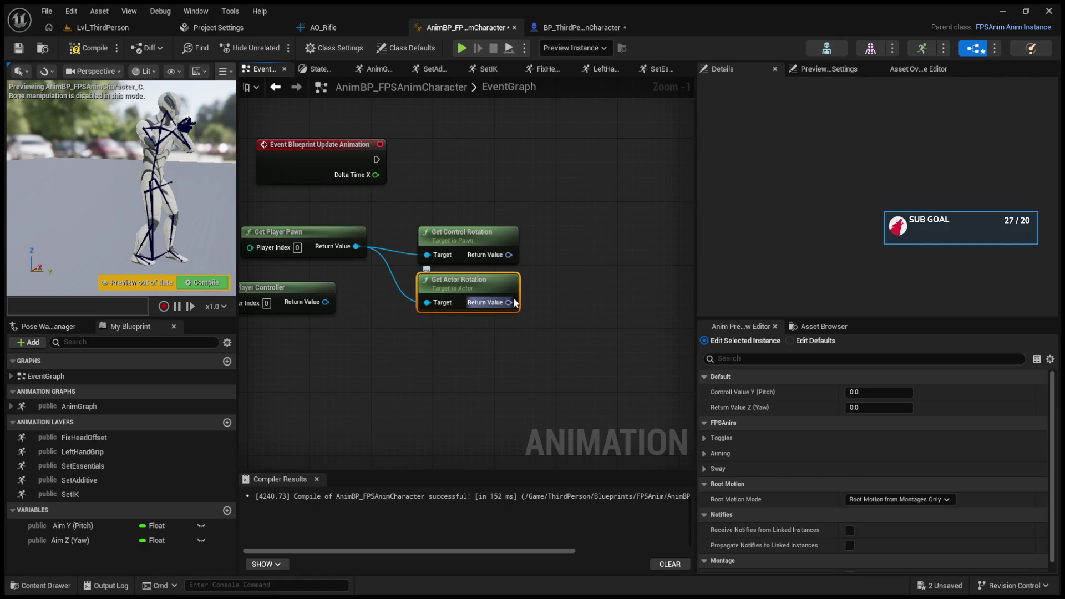
- Wire control rotation into a new subtract node and split both rotations into Roll, Pitch and Yaw
{"action": "left_click_drag", "start_coordinate": [509, 255], "coordinate": [566, 252]}
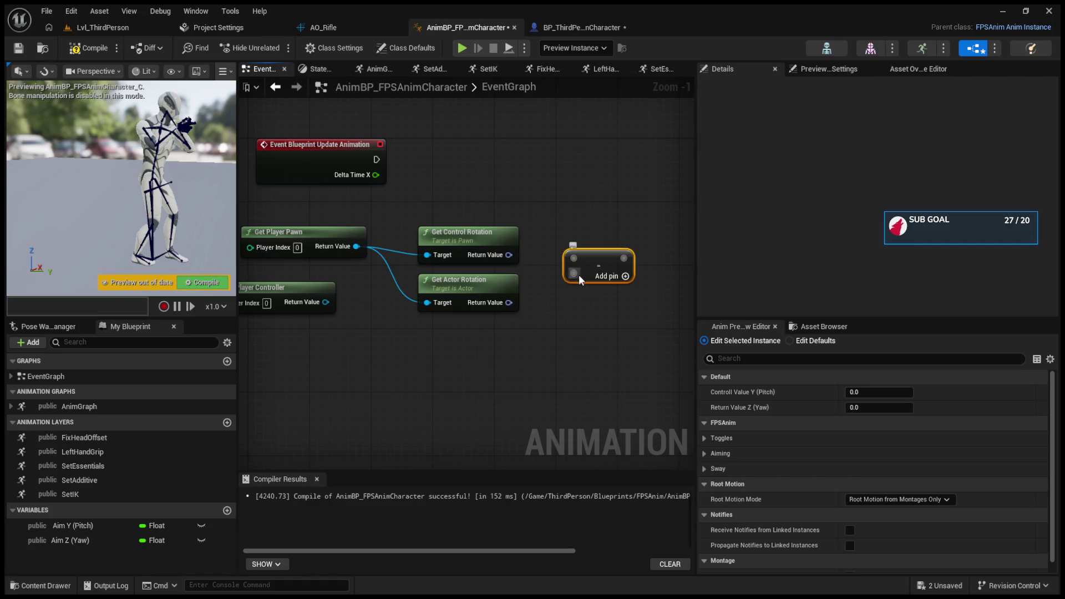
{"action": "left_click", "coordinate": [510, 261]}
{"action": "left_click", "coordinate": [531, 224]}
{"action": "mouse_move", "coordinate": [509, 255]}
{"action": "left_mouse_down"}
{"action": "mouse_move", "coordinate": [570, 262]}
{"action": "mouse_move", "coordinate": [574, 230]}
{"action": "left_mouse_up"}
{"action": "right_click", "coordinate": [509, 254]}
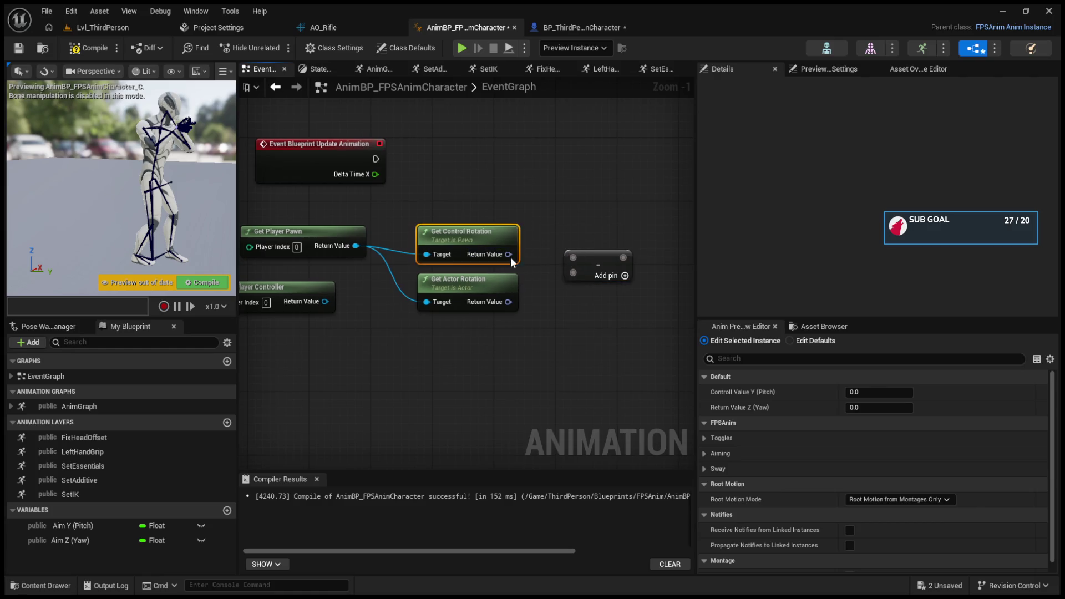
{"action": "left_click", "coordinate": [531, 302]}
{"action": "left_click", "coordinate": [510, 302]}
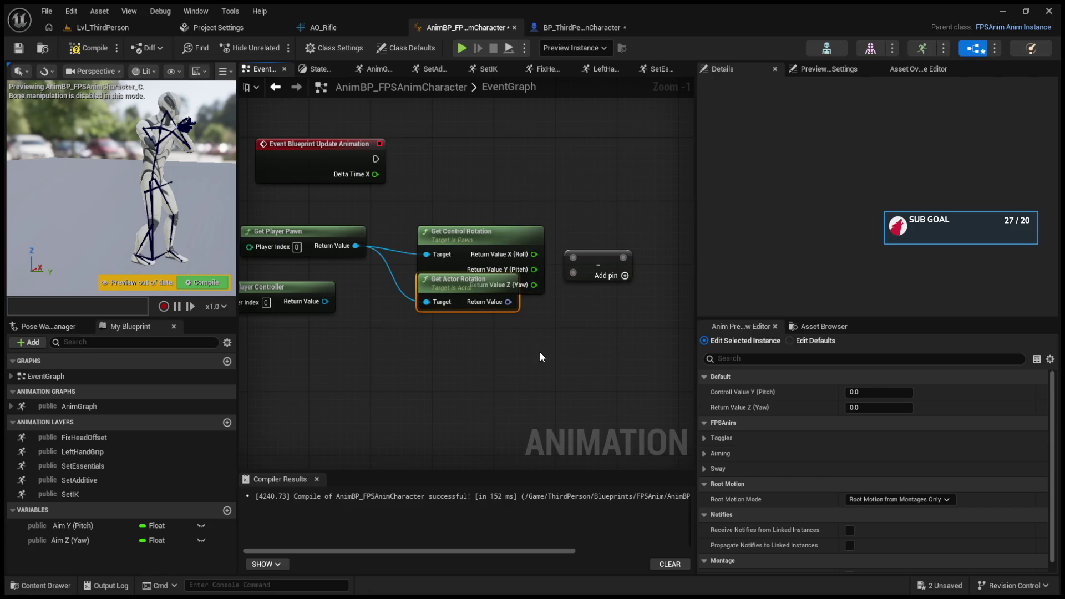
{"action": "left_click_drag", "start_coordinate": [464, 282], "coordinate": [464, 338]}
{"action": "left_click_drag", "start_coordinate": [587, 265], "coordinate": [608, 278]}
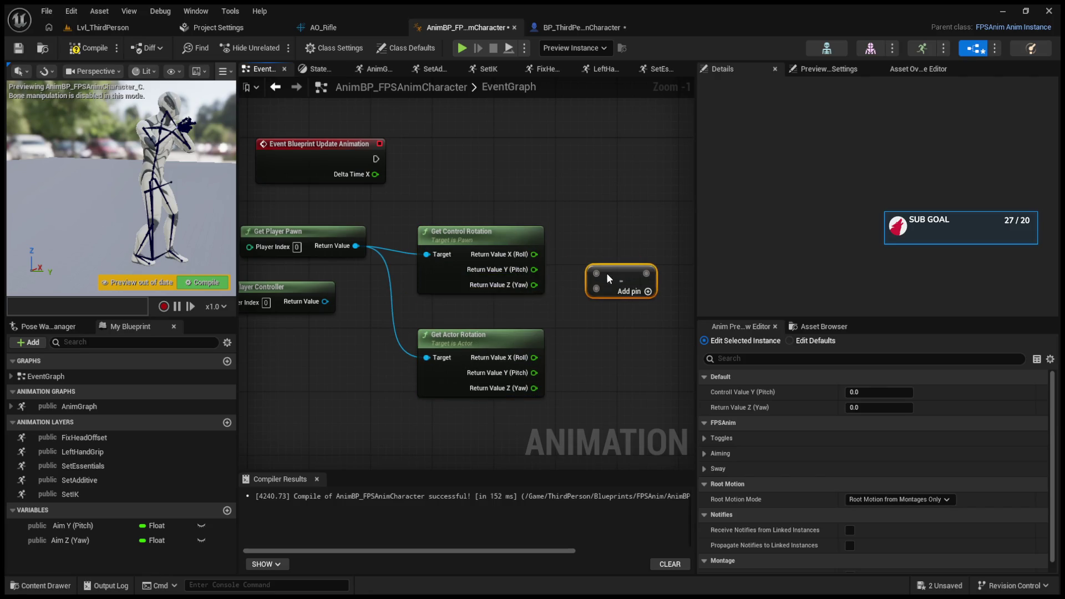
- Connect control rotation's Roll to the subtract node, then remove that connection again
{"action": "left_click_drag", "start_coordinate": [534, 254], "coordinate": [601, 274]}
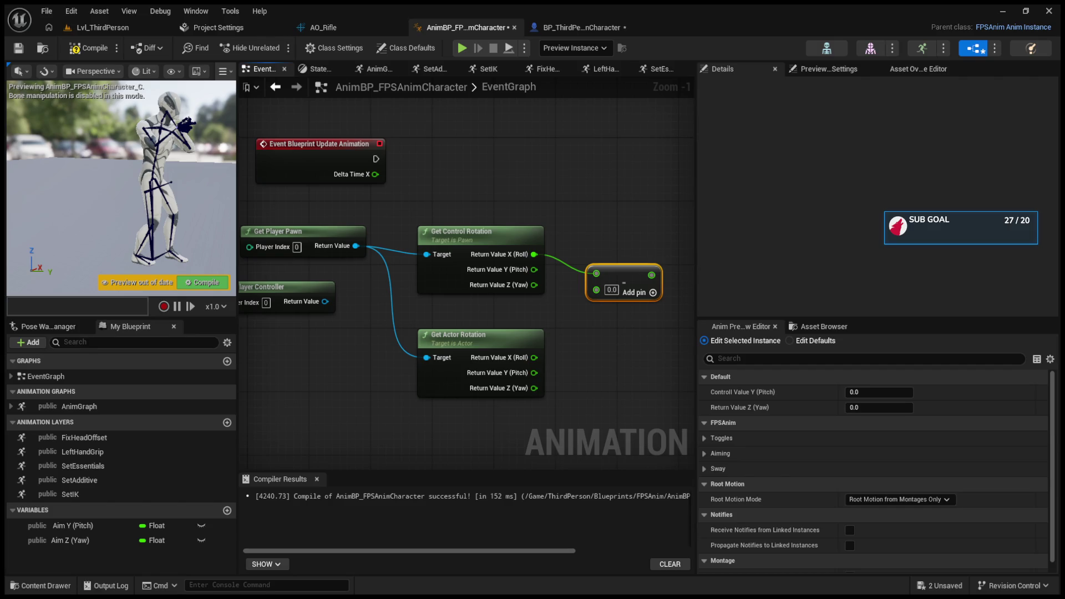
{"action": "left_click", "coordinate": [534, 254], "text": "alt"}
- Wire control Pitch into the subtract node, compile, and set the Clamp (Float) to Min -90, Max 90
{"action": "mouse_move", "coordinate": [535, 270]}
{"action": "left_mouse_down"}
{"action": "mouse_move", "coordinate": [606, 280]}
{"action": "mouse_move", "coordinate": [596, 273]}
{"action": "left_mouse_up"}
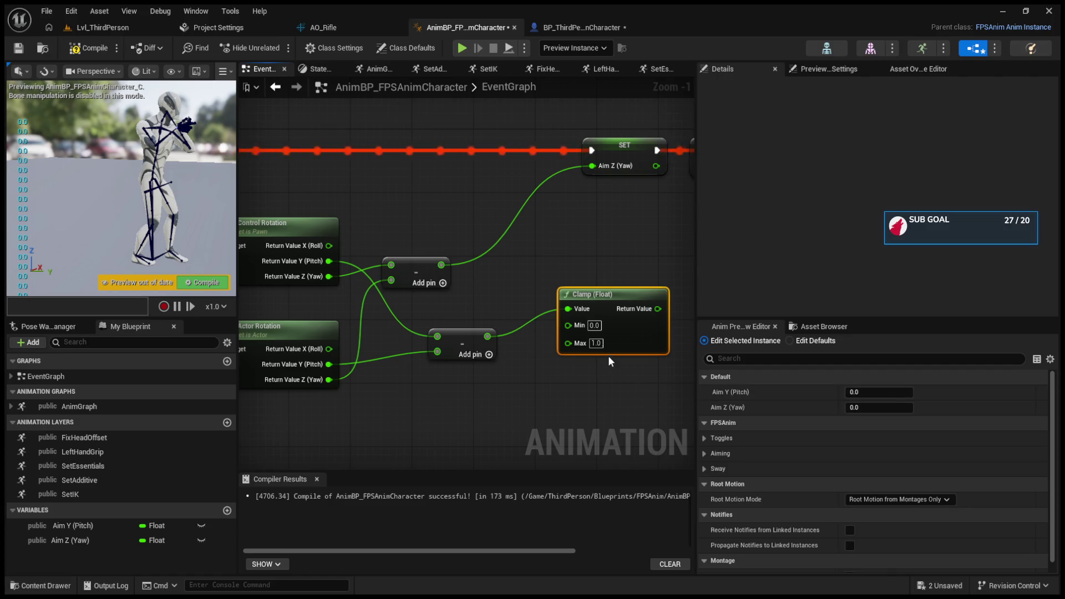
{"action": "left_click", "coordinate": [83, 48]}
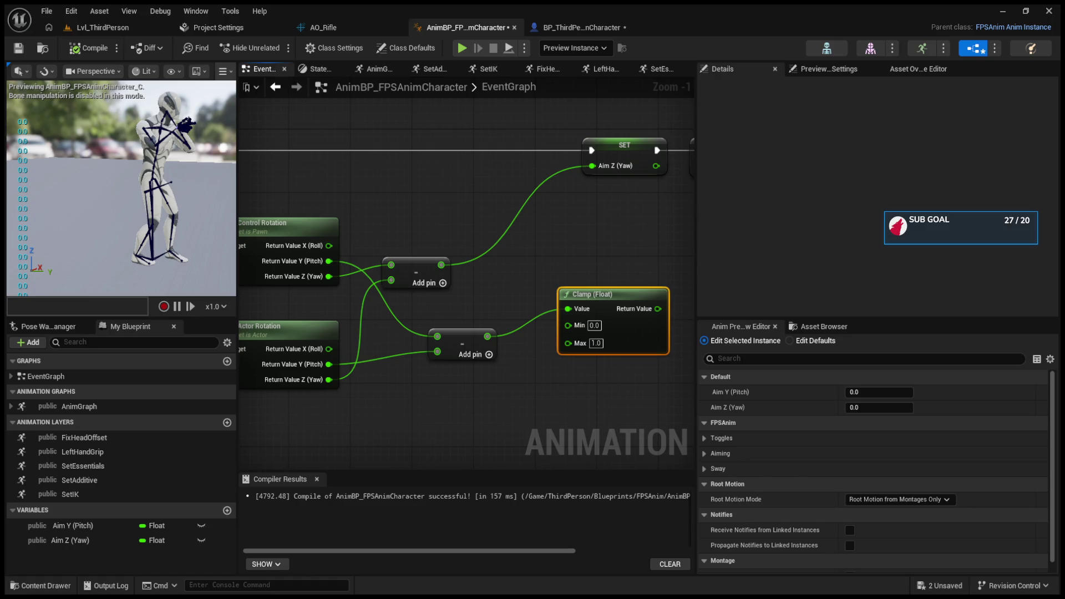
{"action": "left_click", "coordinate": [608, 323]}
{"action": "type", "text": "-9"}
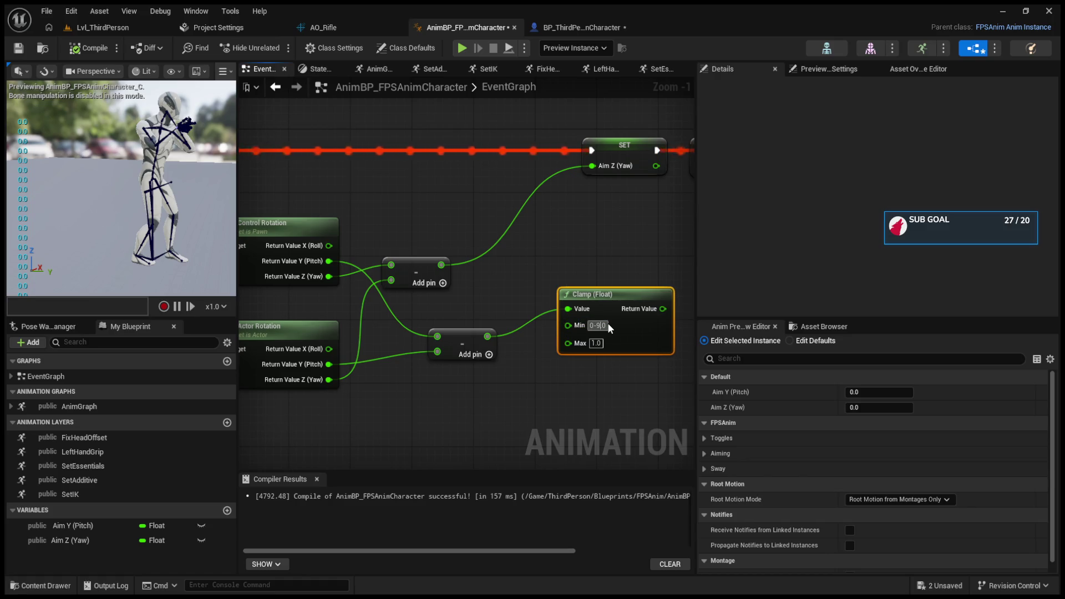
{"action": "key", "text": "Return"}
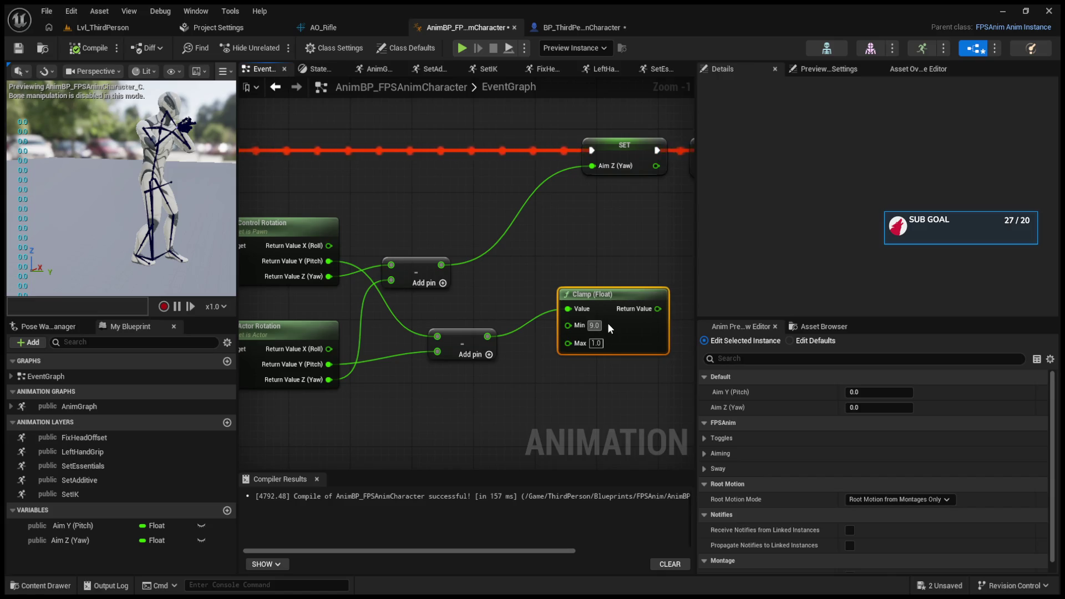
{"action": "left_click", "coordinate": [595, 326]}
{"action": "type", "text": "0"}
{"action": "left_click", "coordinate": [602, 342]}
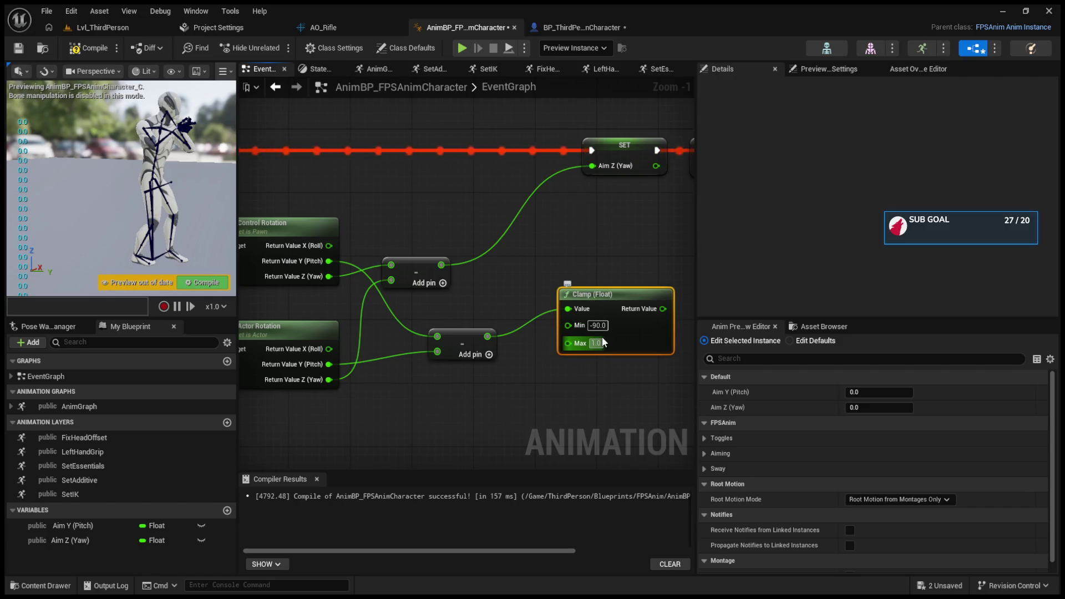
{"action": "type", "text": "90"}
{"action": "left_click", "coordinate": [563, 384]}
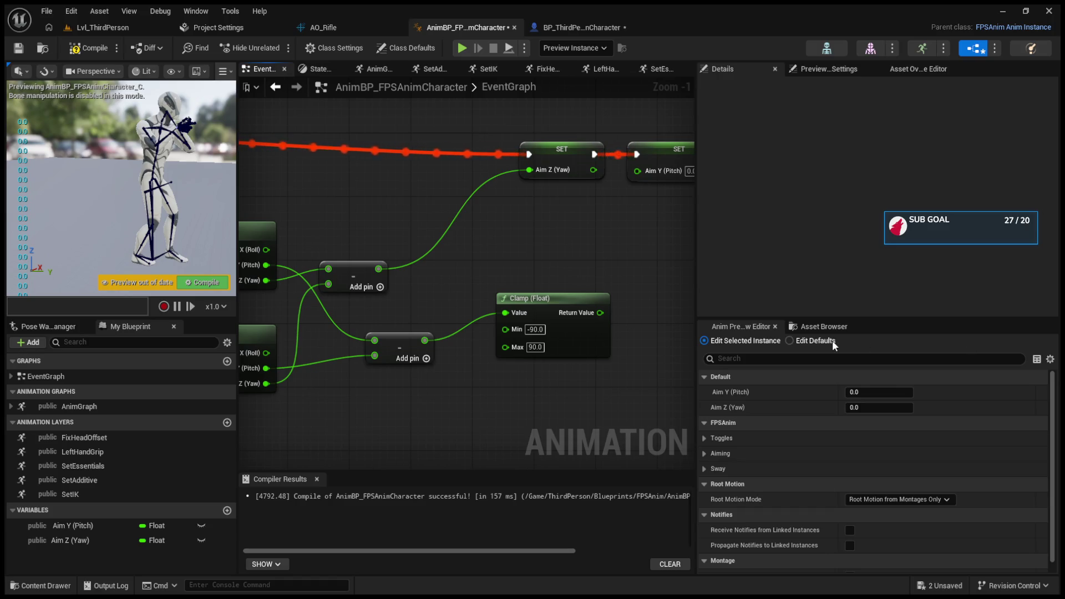
- Set the divide node's divisor to 90.0 and feed its result into Aim Y (Pitch)
{"action": "mouse_move", "coordinate": [563, 291]}
{"action": "left_mouse_down"}
{"action": "mouse_move", "coordinate": [455, 289]}
{"action": "mouse_move", "coordinate": [441, 314]}
{"action": "mouse_move", "coordinate": [548, 318]}
{"action": "left_mouse_up"}
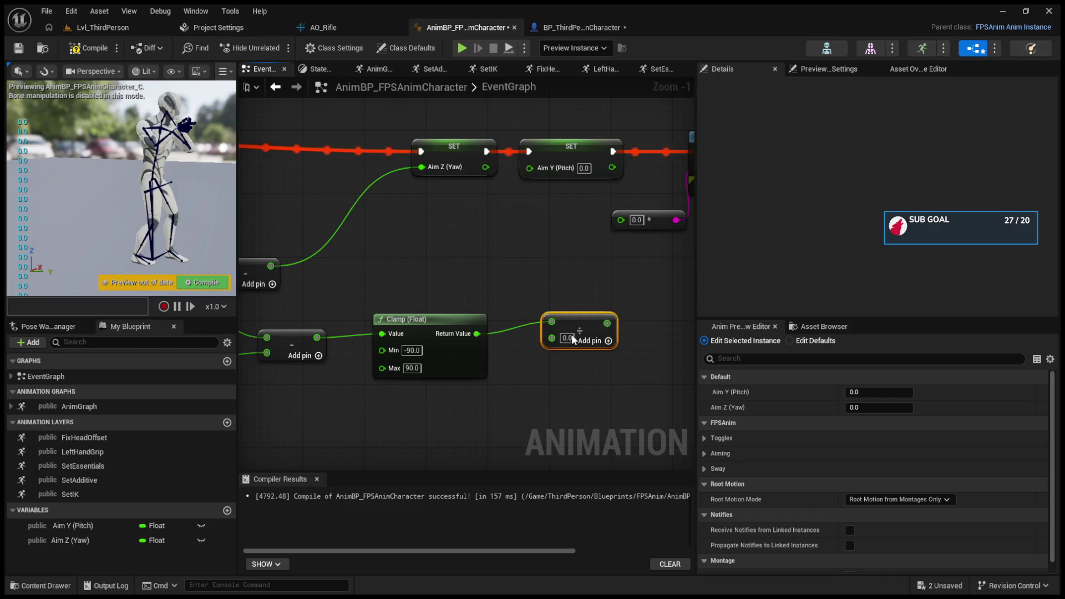
{"action": "left_click", "coordinate": [566, 338]}
{"action": "key", "text": "BackSpace"}
{"action": "type", "text": "90.0"}
{"action": "left_click", "coordinate": [602, 303]}
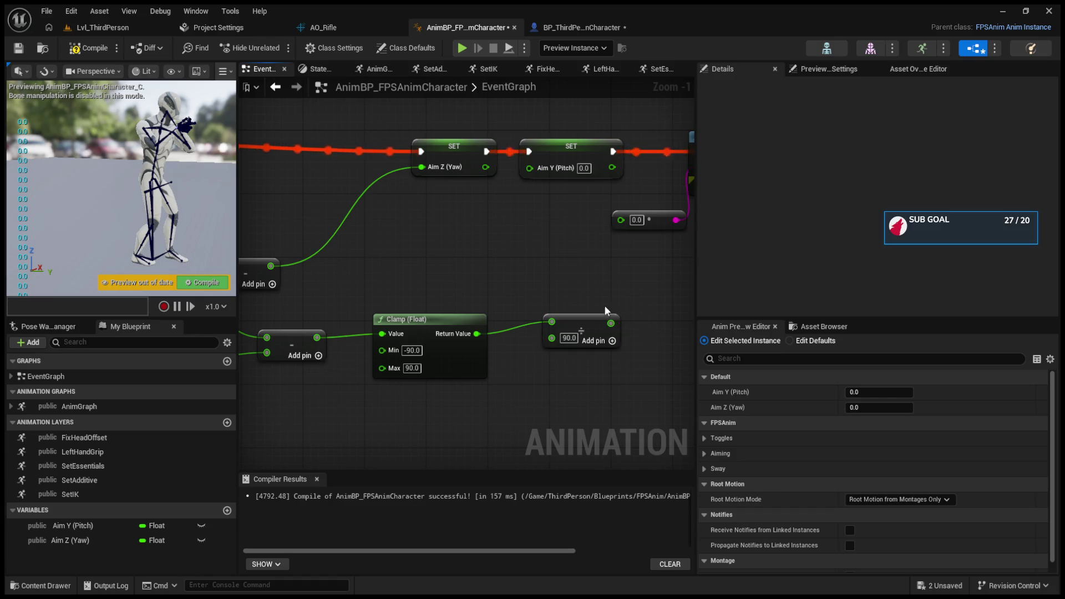
{"action": "mouse_move", "coordinate": [610, 322]}
{"action": "left_mouse_down"}
{"action": "mouse_move", "coordinate": [583, 300]}
{"action": "mouse_move", "coordinate": [528, 167]}
{"action": "left_mouse_up"}
{"action": "left_click_drag", "start_coordinate": [534, 258], "coordinate": [778, 253]}
{"action": "left_click", "coordinate": [103, 28]}
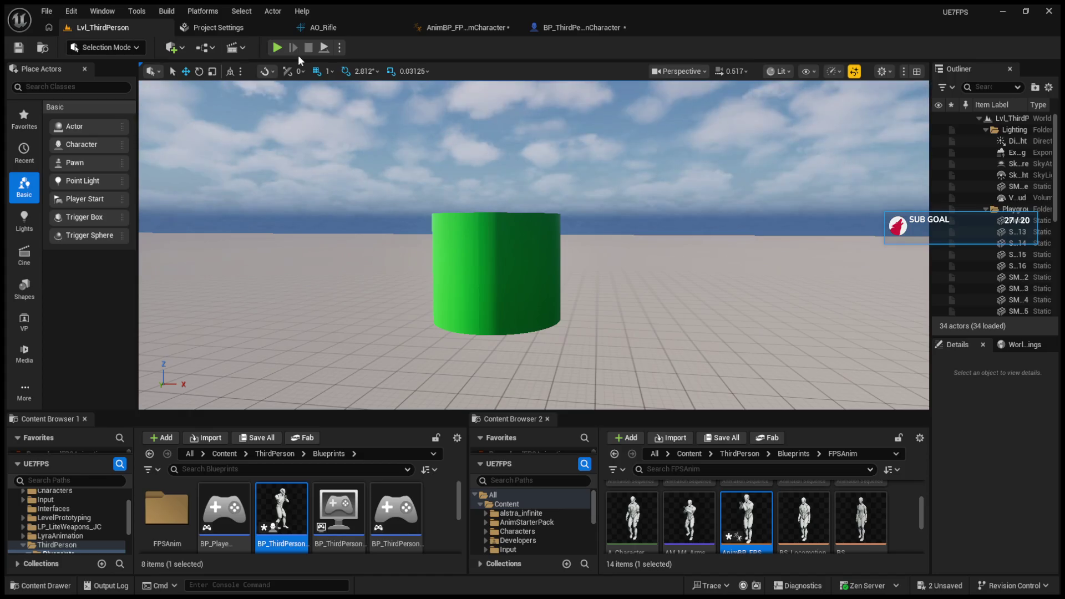
- Run a Play-In-Editor aiming test, then switch to the BP_ThirdPersonCharacter blueprint
{"action": "left_click", "coordinate": [278, 48]}
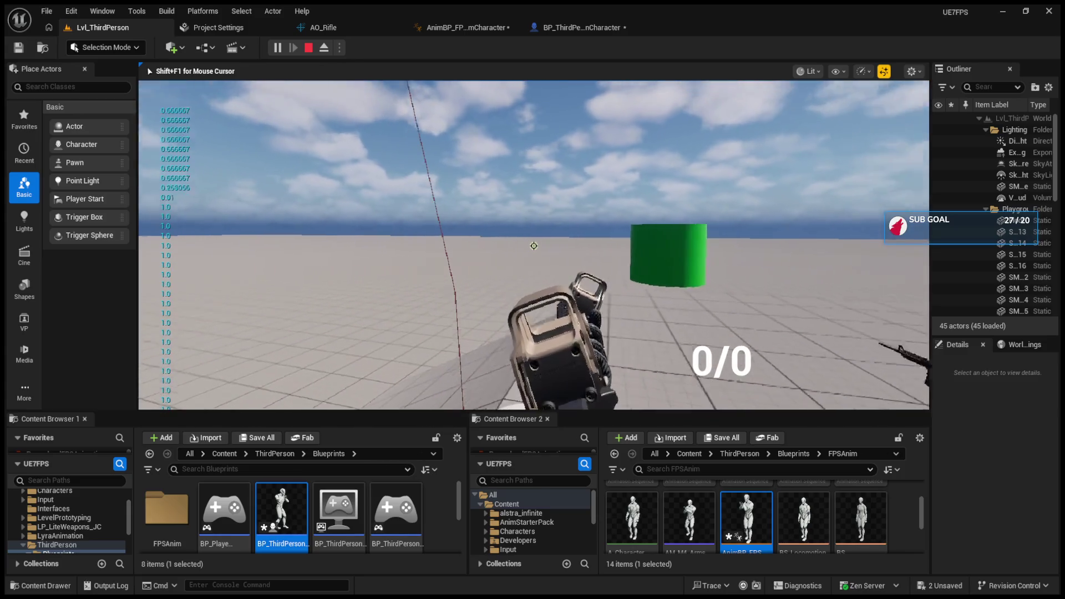
{"action": "key", "text": "Escape"}
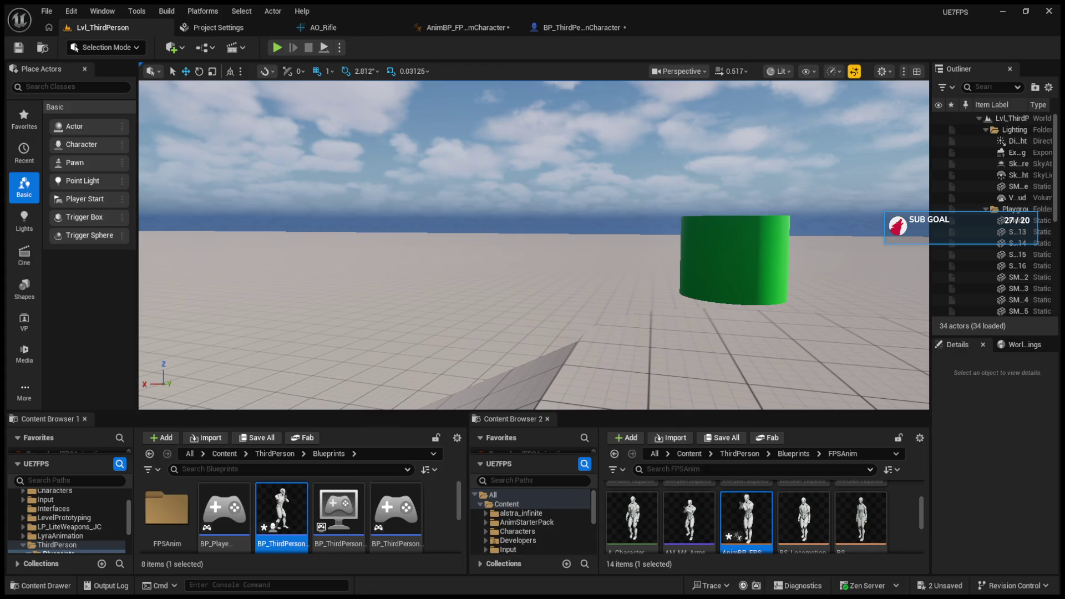
{"action": "left_click", "coordinate": [582, 28]}
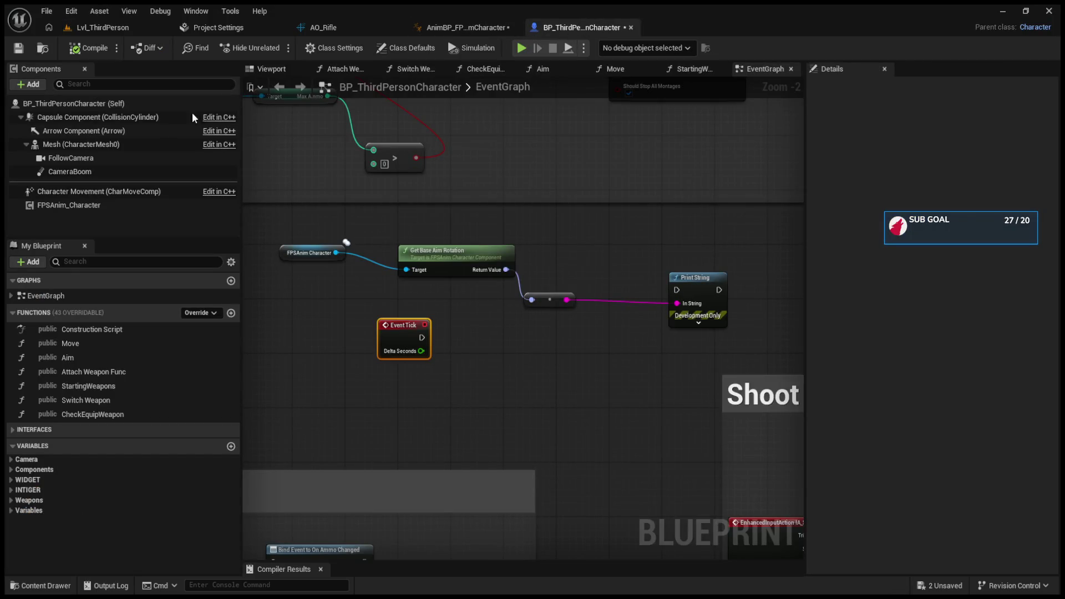
- Inspect the FPSAnim_Character component's properties in the character blueprint's Details panel
{"action": "left_click", "coordinate": [130, 106]}
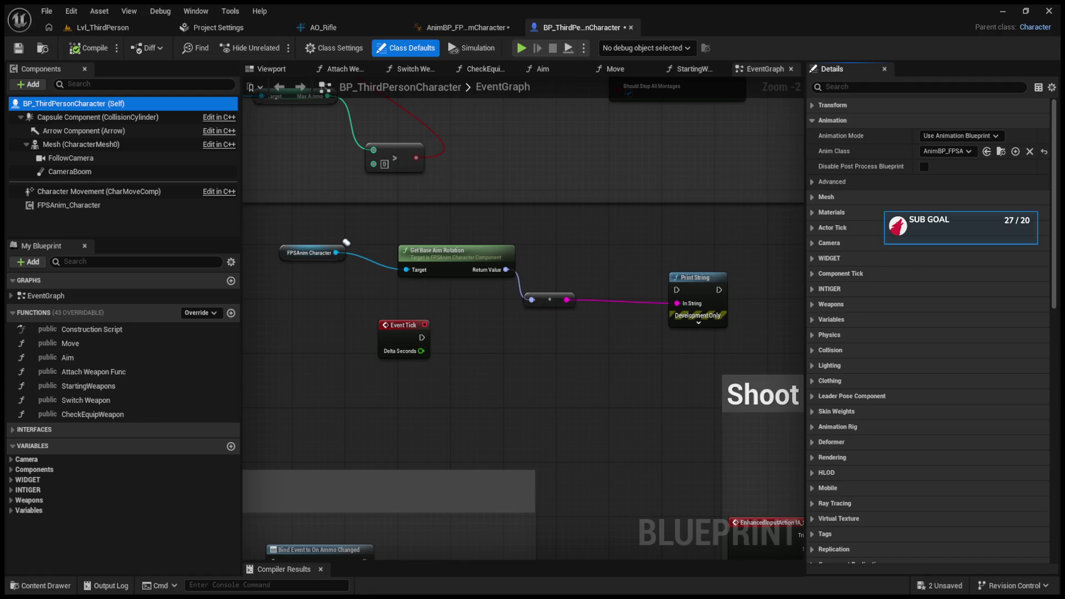
{"action": "left_click", "coordinate": [66, 206]}
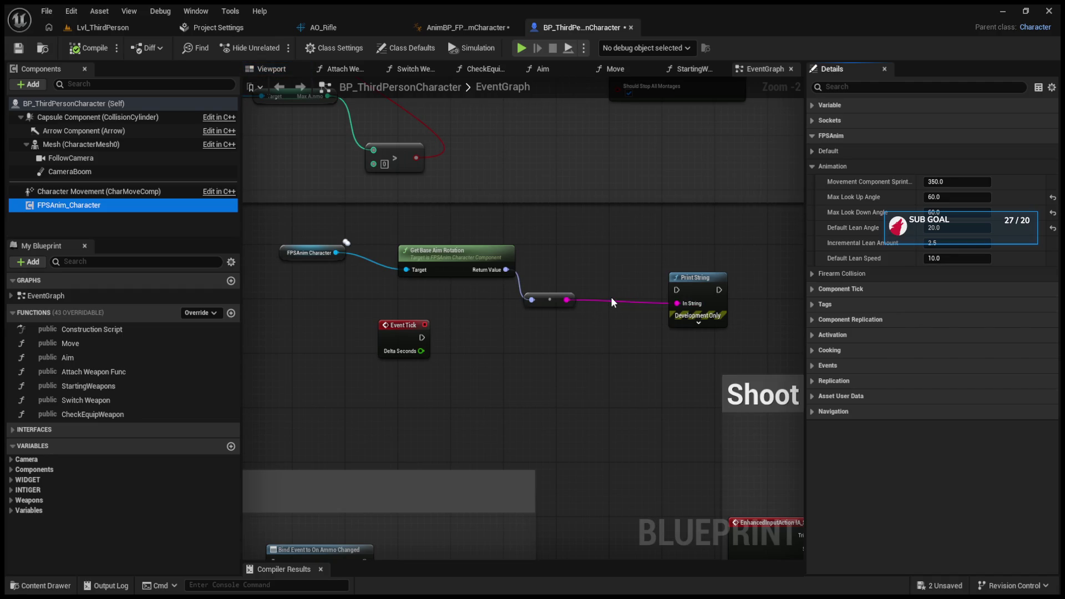
{"action": "left_click", "coordinate": [817, 165]}
{"action": "left_click", "coordinate": [815, 154]}
{"action": "left_click", "coordinate": [815, 152]}
{"action": "left_click", "coordinate": [815, 105]}
{"action": "left_click", "coordinate": [815, 105]}
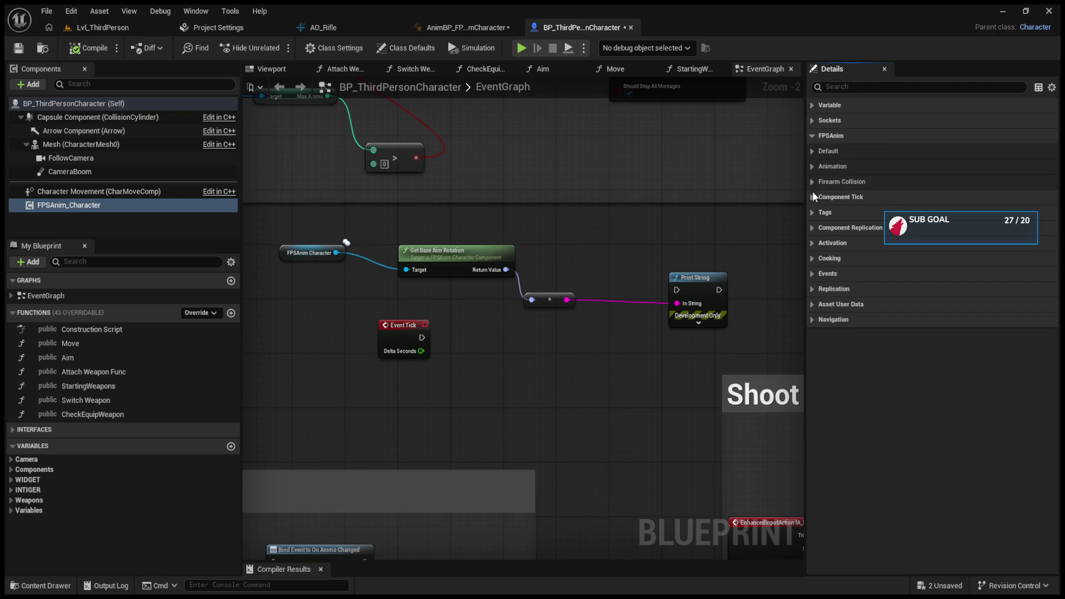
- Show the character's Class Defaults filtered by 'aw' to find the yaw settings
{"action": "left_click", "coordinate": [72, 104]}
{"action": "left_click", "coordinate": [846, 92]}
{"action": "type", "text": "aw"}
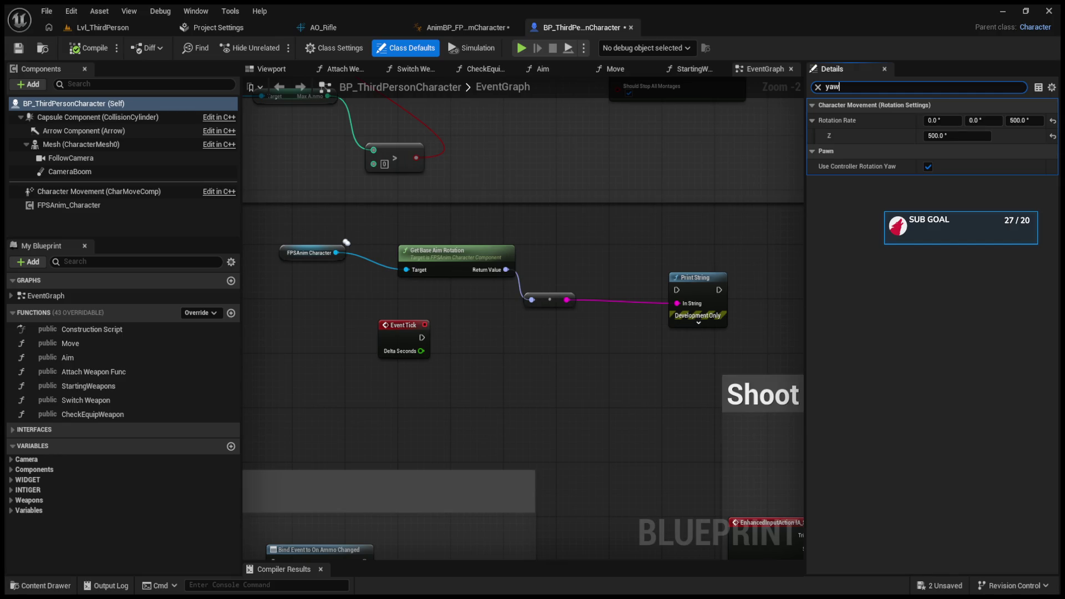
{"action": "left_click", "coordinate": [328, 28]}
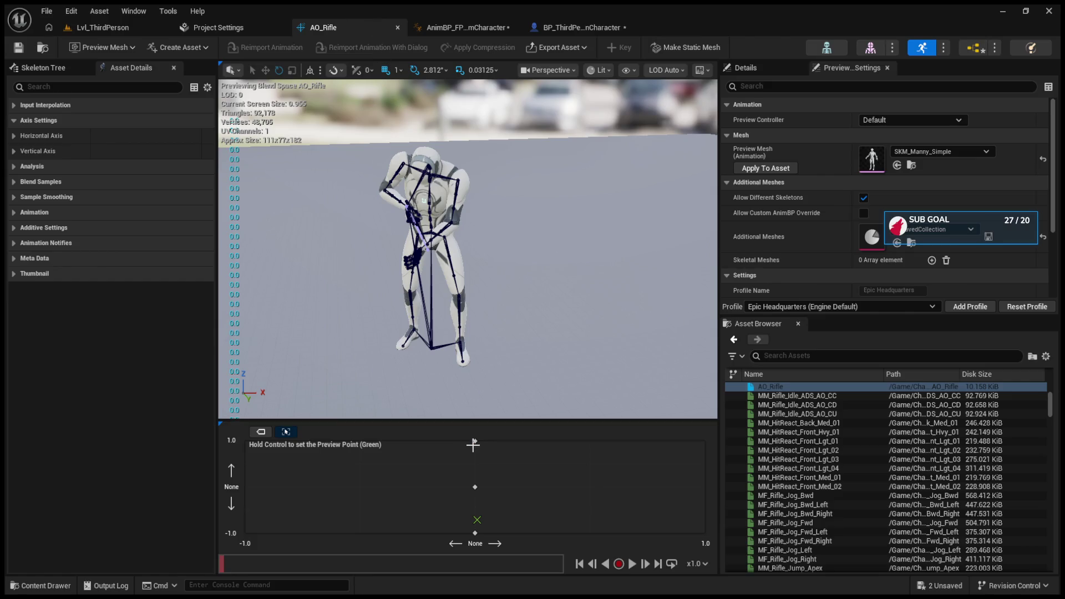
- Set the AO_Rifle top sample's vertical value to 1.0 and check the top and bottom samples
{"action": "key", "text": "ctrl"}
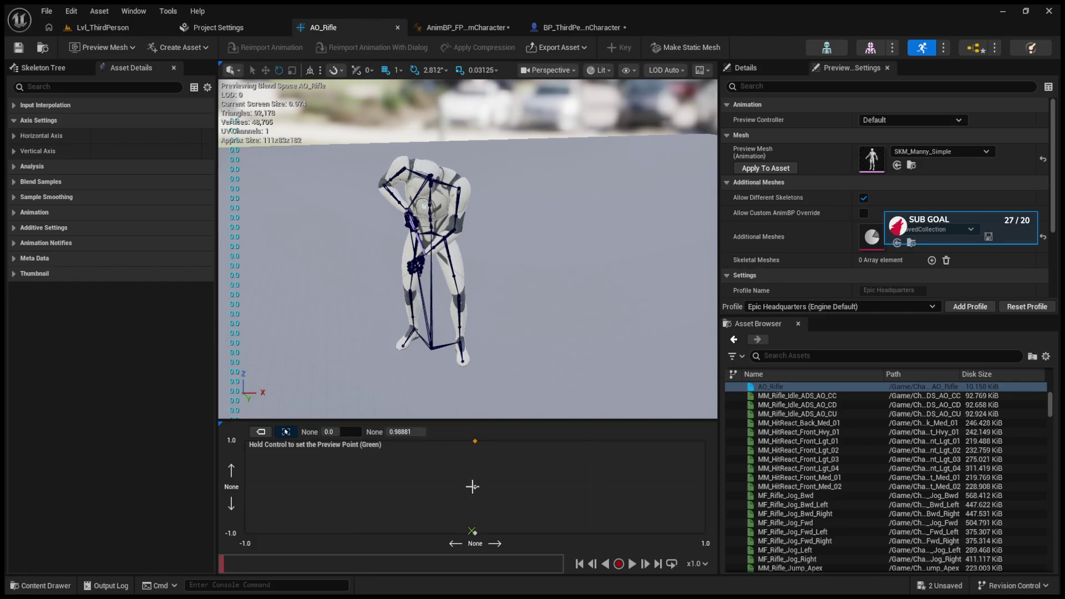
{"action": "left_click", "coordinate": [409, 431]}
{"action": "type", "text": "1"}
{"action": "key", "text": "Return"}
{"action": "mouse_move", "coordinate": [392, 437]}
{"action": "left_mouse_down"}
{"action": "mouse_move", "coordinate": [447, 477]}
{"action": "mouse_move", "coordinate": [476, 537]}
{"action": "mouse_move", "coordinate": [401, 432]}
{"action": "left_mouse_up"}
{"action": "left_click", "coordinate": [466, 512]}
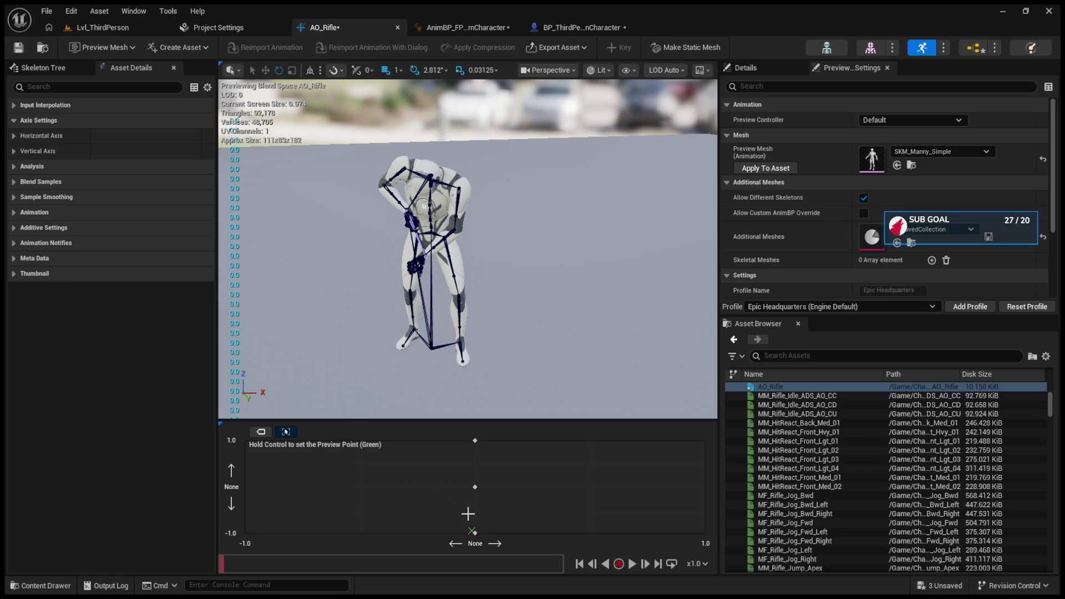
{"action": "left_click", "coordinate": [475, 532]}
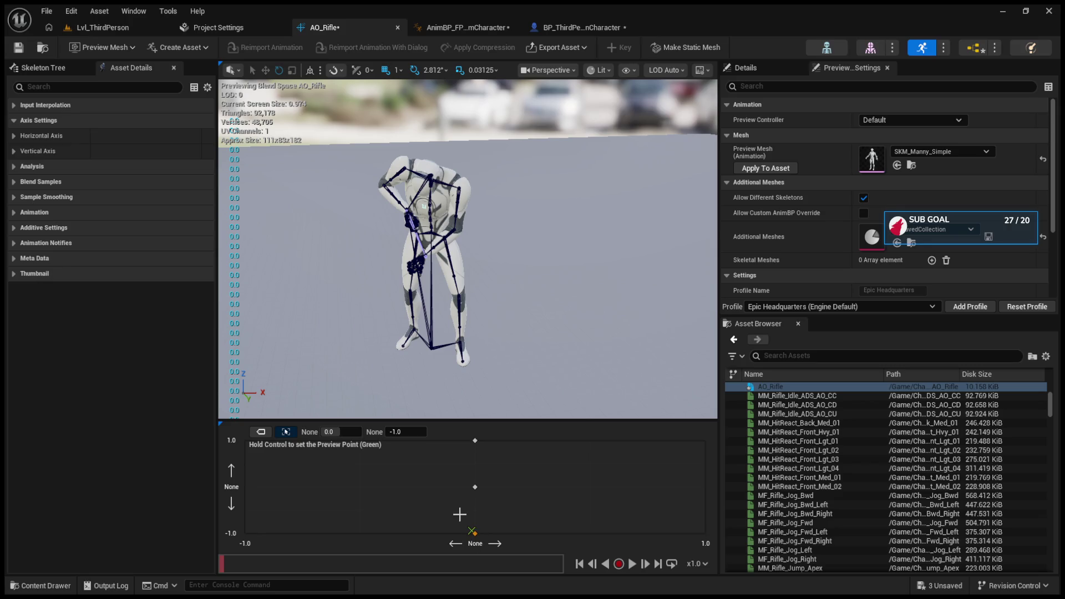
{"action": "left_click", "coordinate": [475, 441]}
- Retest aiming in a Play-In-Editor session of the level
{"action": "left_click", "coordinate": [74, 29]}
{"action": "left_click", "coordinate": [277, 48]}
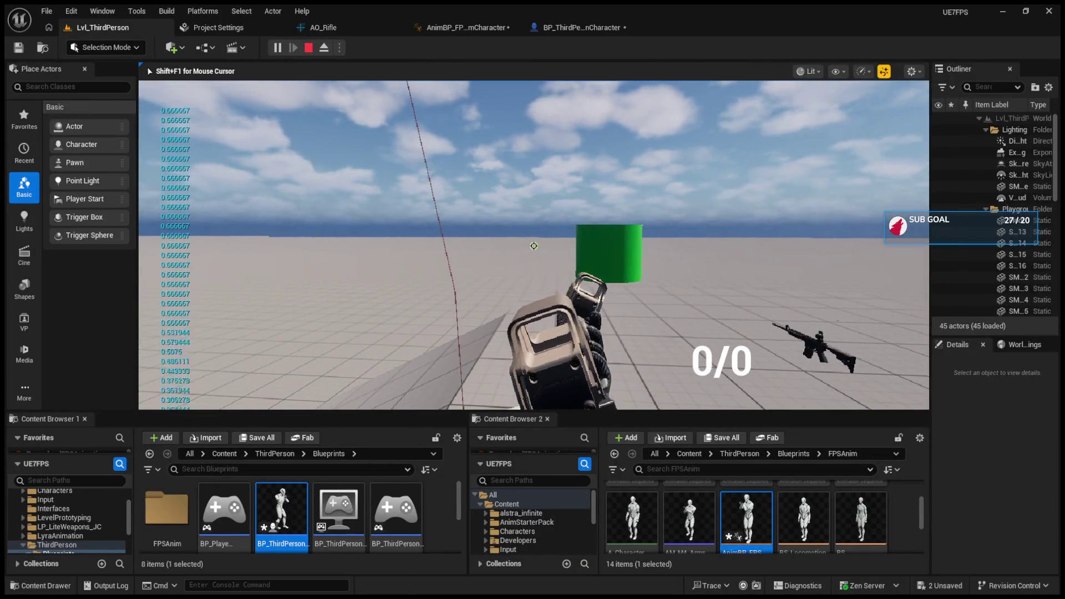
{"action": "key", "text": "Escape"}
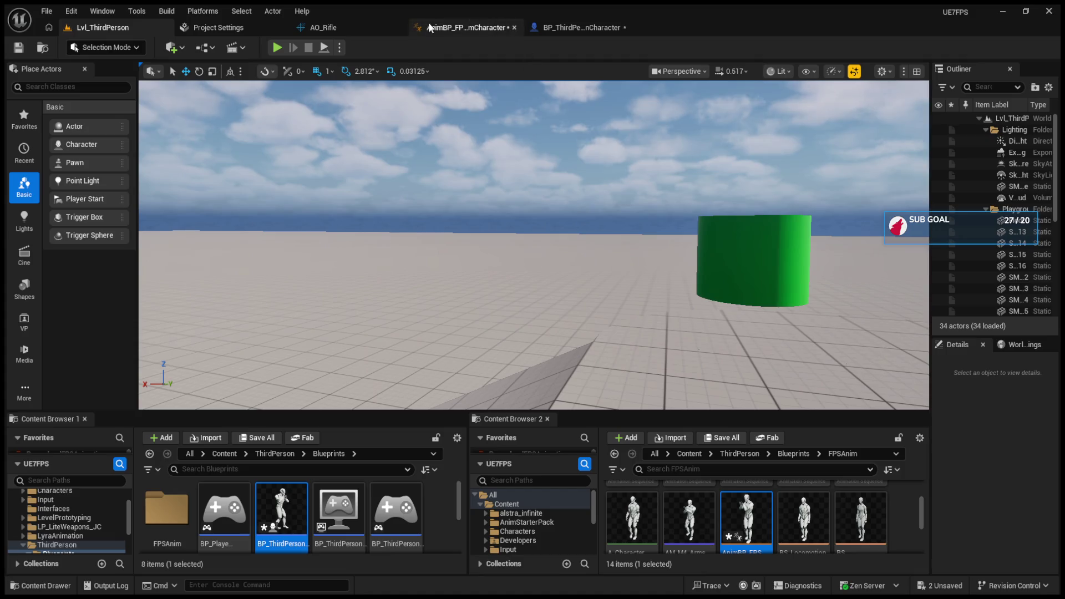
- Review the Clamp and divide nodes in the AnimBP EventGraph, glancing at the character and AO_Rifle tabs
{"action": "left_click", "coordinate": [456, 29]}
{"action": "left_click_drag", "start_coordinate": [519, 303], "coordinate": [511, 309]}
{"action": "left_click_drag", "start_coordinate": [611, 303], "coordinate": [514, 289]}
{"action": "left_click", "coordinate": [562, 301]}
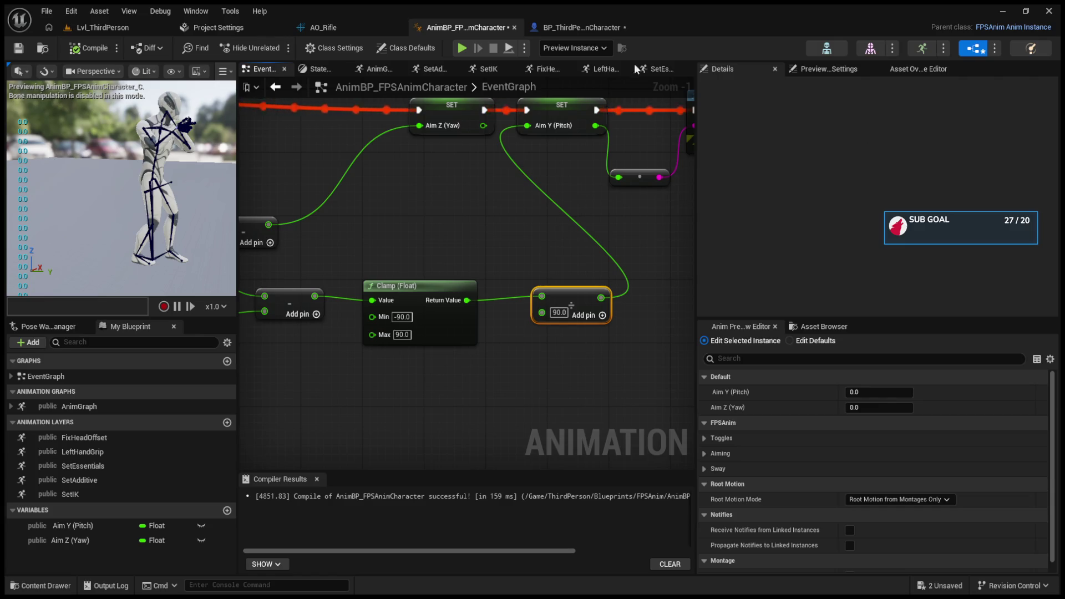
{"action": "left_click", "coordinate": [575, 28]}
{"action": "left_click", "coordinate": [312, 26]}
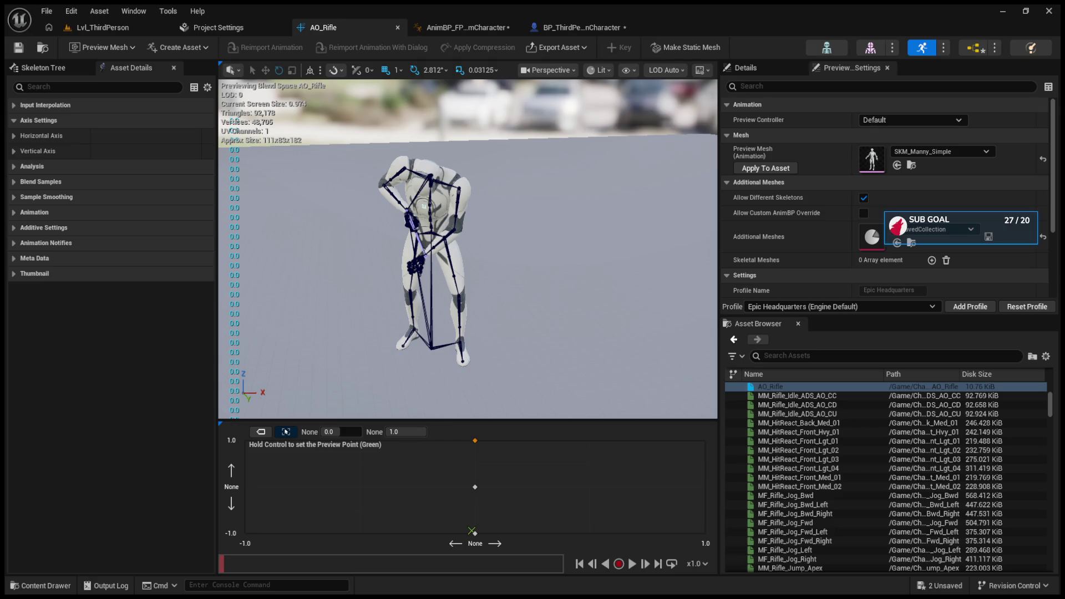
{"action": "left_click", "coordinate": [460, 27]}
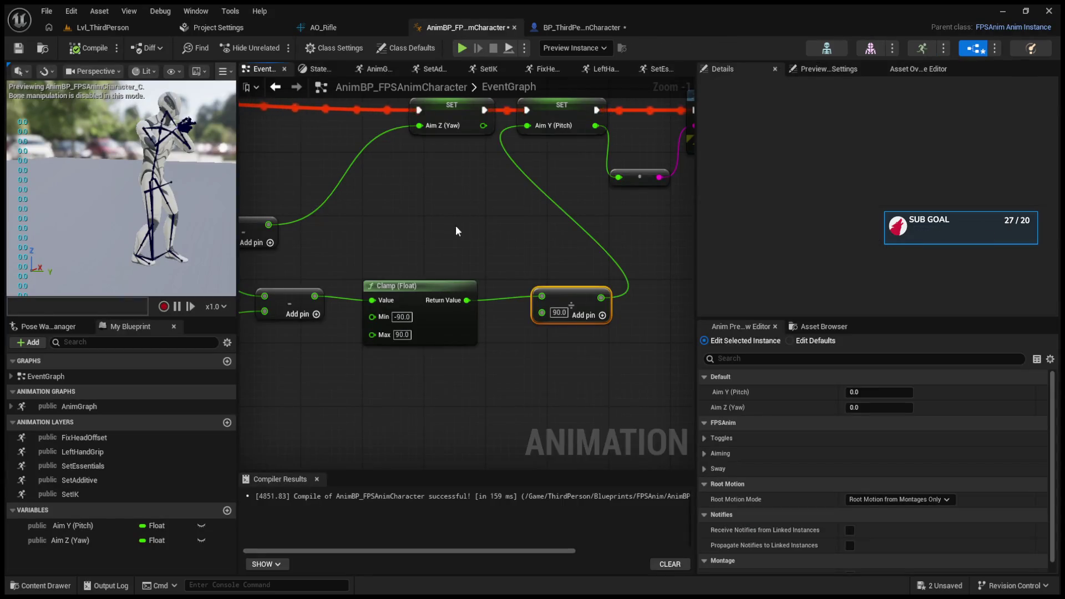
- Wire the pitch subtraction result into Print String and check the printed values in a play test
{"action": "mouse_move", "coordinate": [407, 299]}
{"action": "left_mouse_down"}
{"action": "mouse_move", "coordinate": [655, 238]}
{"action": "mouse_move", "coordinate": [534, 180]}
{"action": "left_mouse_up"}
{"action": "left_click", "coordinate": [88, 26]}
{"action": "left_click", "coordinate": [278, 47]}
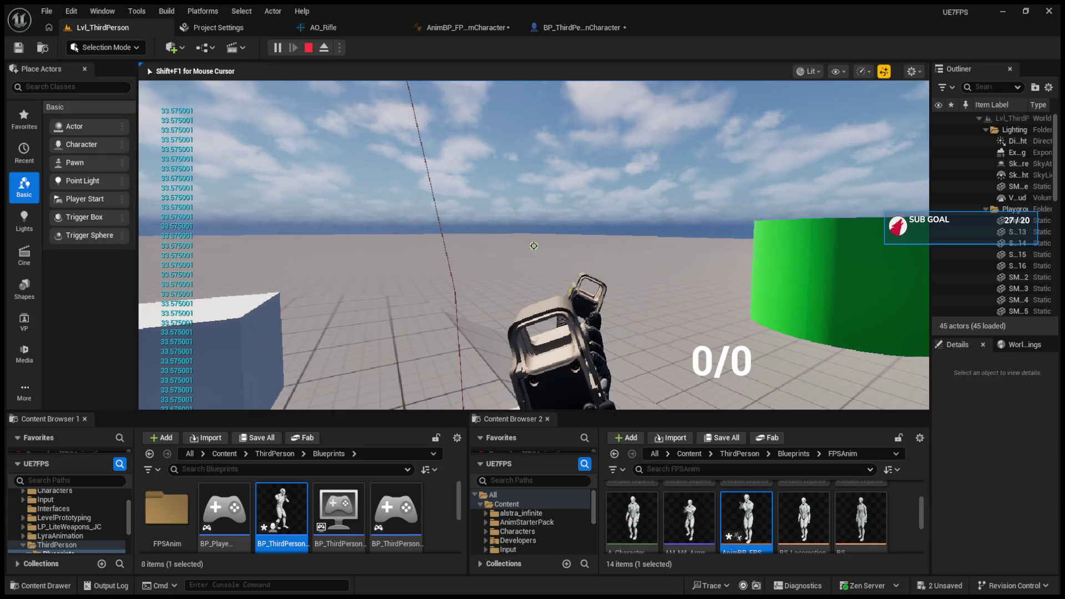
{"action": "key", "text": "Escape"}
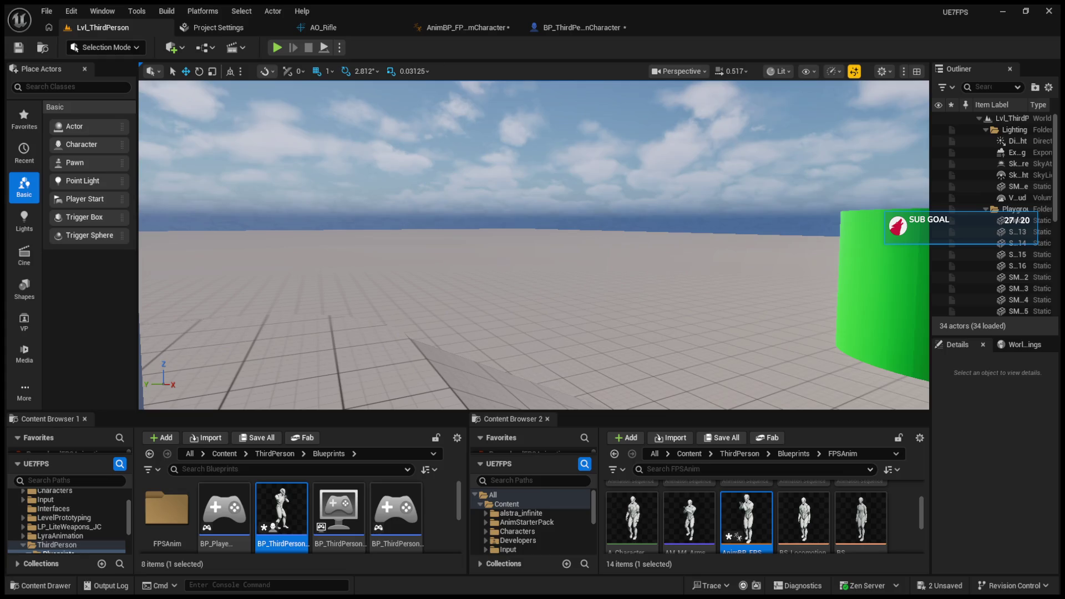
- Disconnect the divided value from Aim Y (Pitch), print the clamped pitch instead, and play-test
{"action": "left_click", "coordinate": [430, 25]}
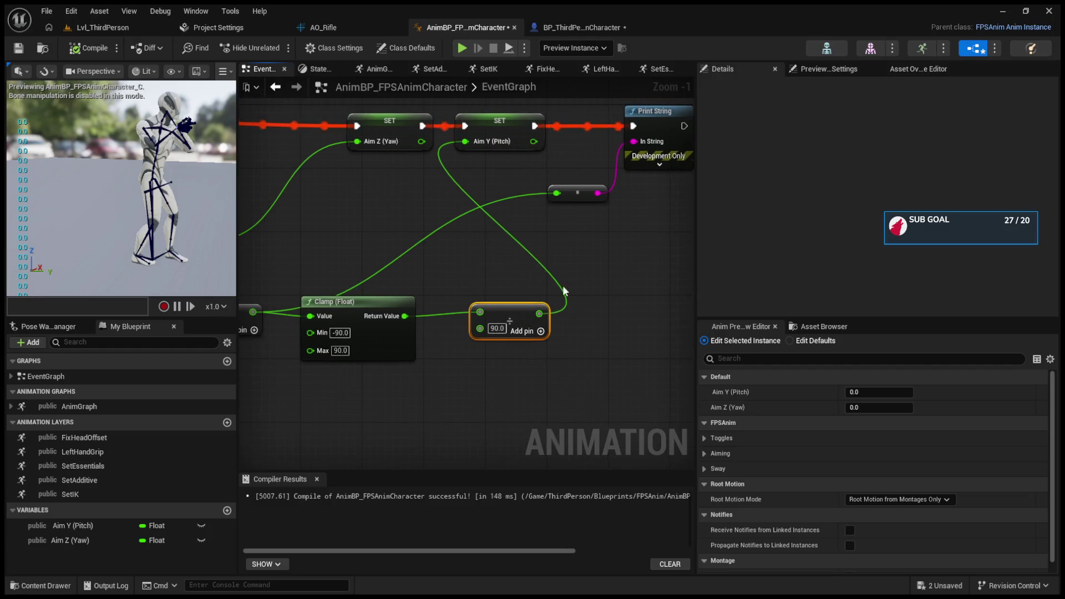
{"action": "left_click", "coordinate": [539, 314], "text": "alt"}
{"action": "left_click_drag", "start_coordinate": [418, 321], "coordinate": [556, 193]}
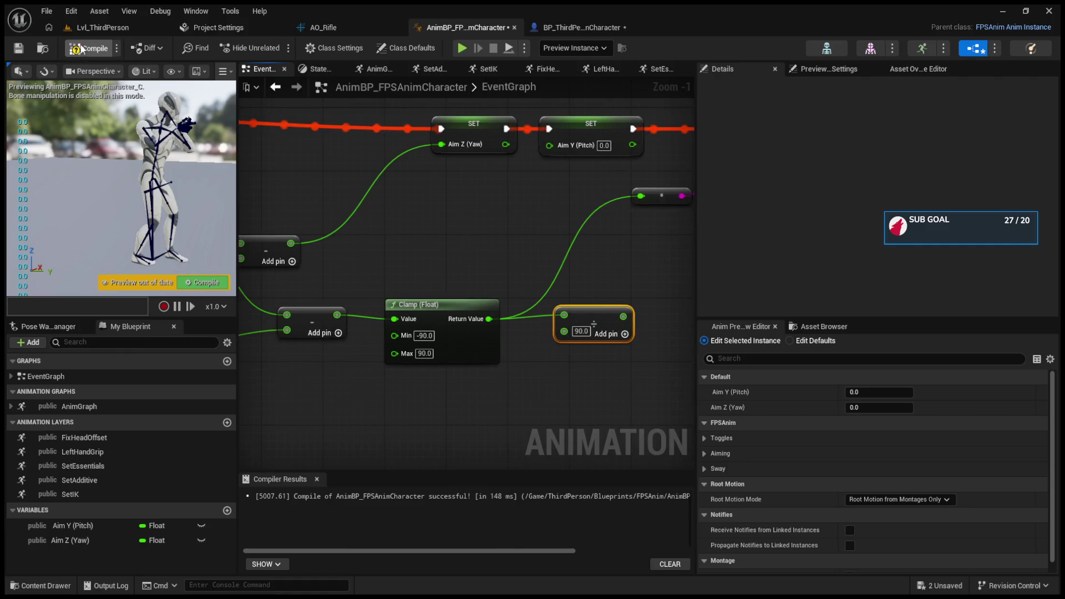
{"action": "left_click", "coordinate": [103, 27]}
{"action": "left_click", "coordinate": [276, 47]}
{"action": "left_click", "coordinate": [428, 320]}
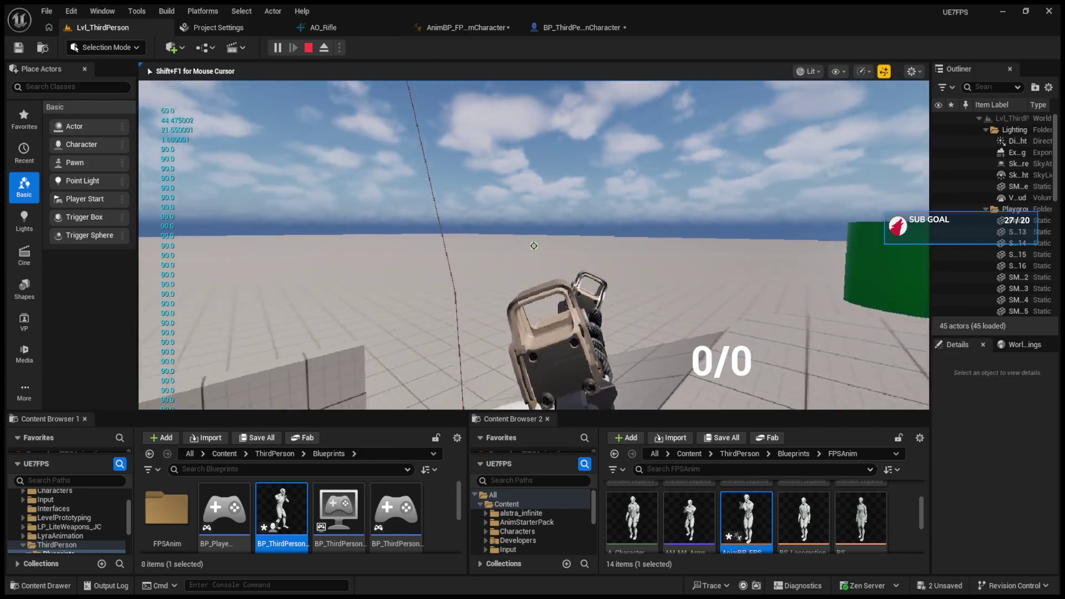
{"action": "key", "text": "shift+F1"}
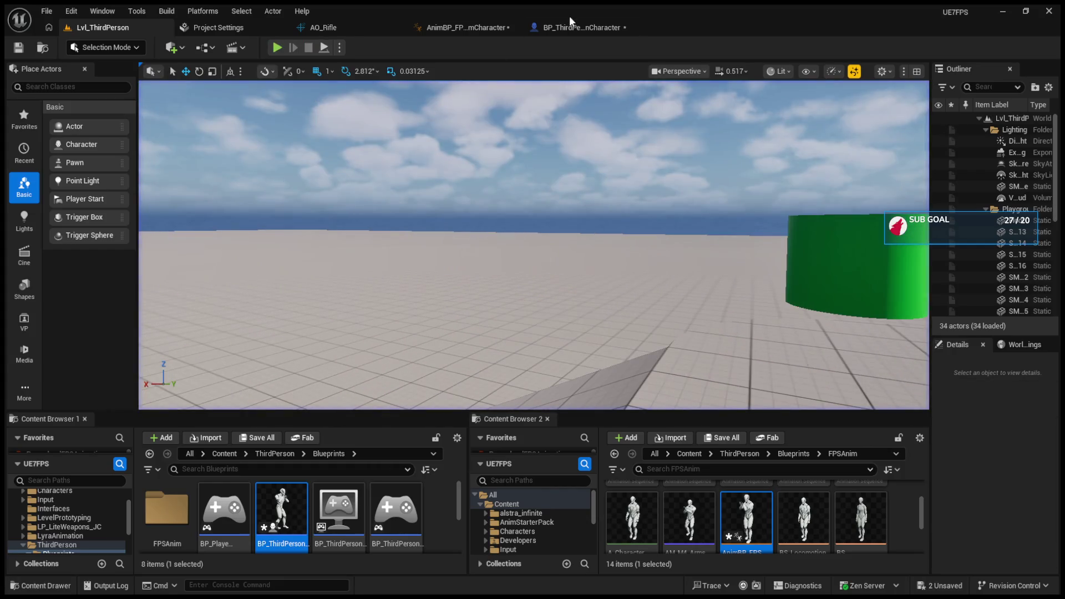
- Replace the divide node with a new Divide from the Clamp result using divisor 1.0
{"action": "left_click", "coordinate": [489, 25]}
{"action": "left_click", "coordinate": [600, 341]}
{"action": "key", "text": "Delete"}
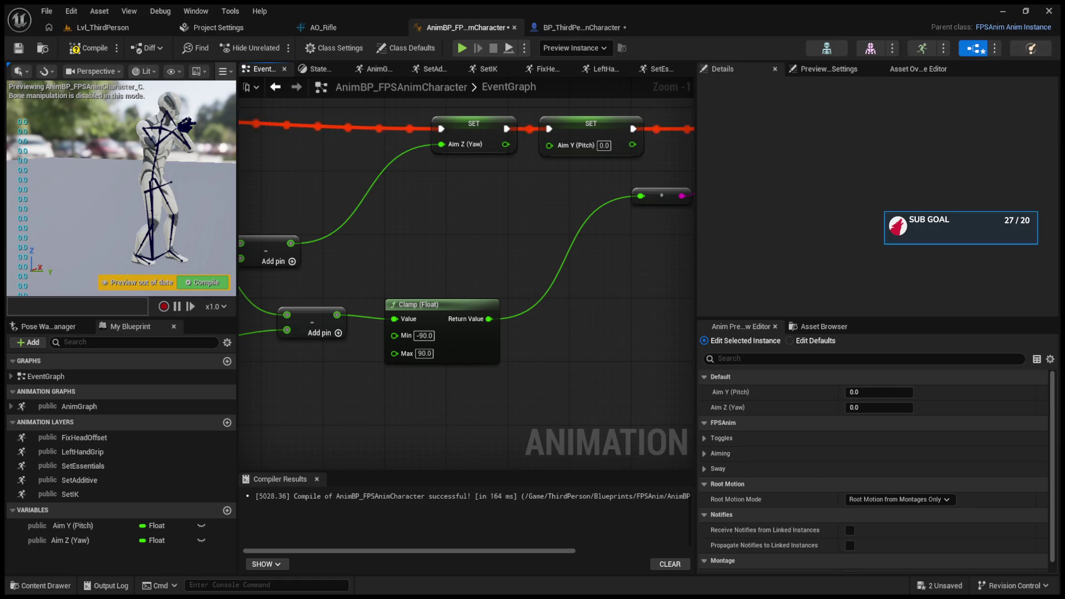
{"action": "left_click_drag", "start_coordinate": [489, 319], "coordinate": [643, 327]}
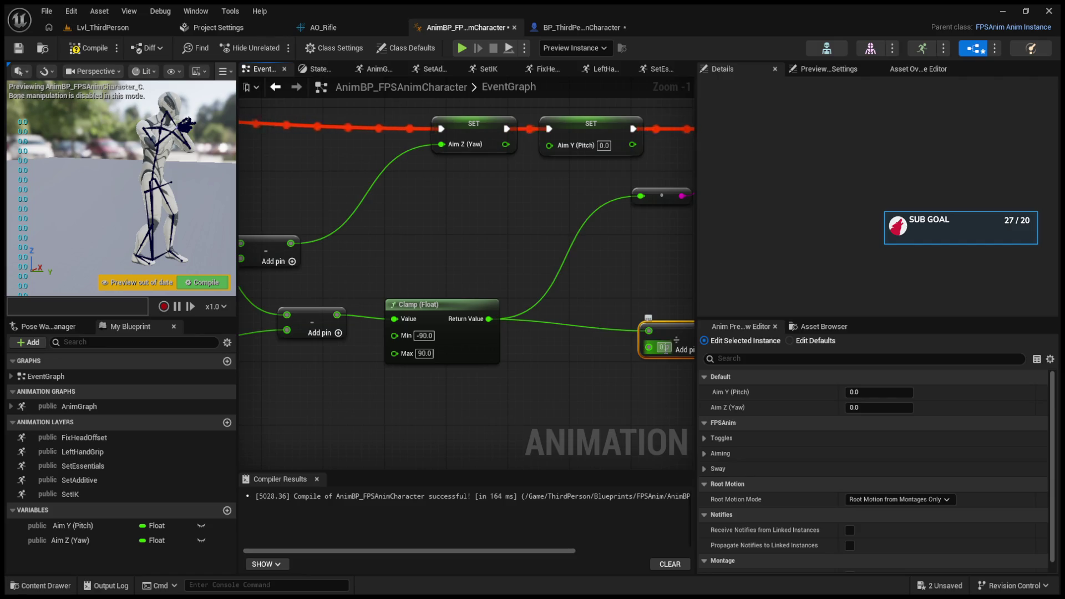
{"action": "type", "text": "1"}
{"action": "key", "text": "Return"}
- Run several play tests of the level to watch the printed aim values
{"action": "left_click", "coordinate": [102, 27]}
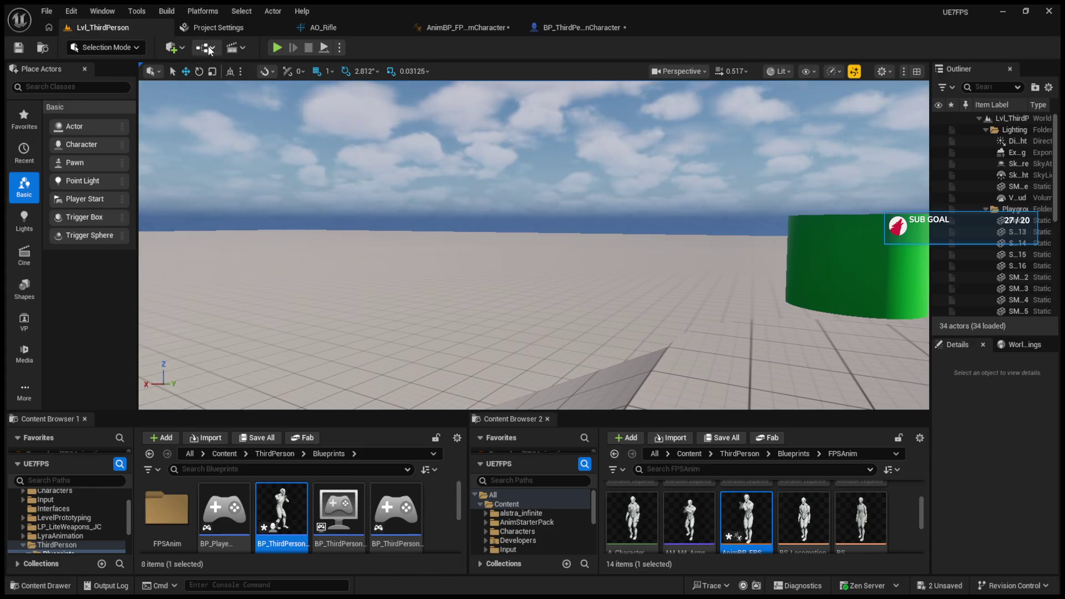
{"action": "left_click", "coordinate": [270, 47]}
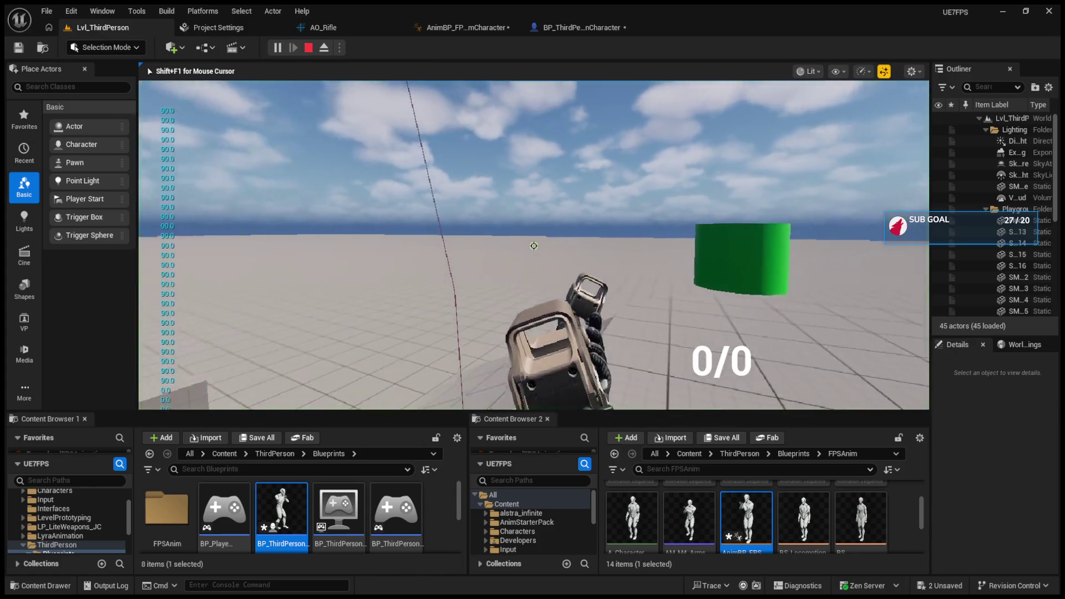
{"action": "key", "text": "Escape"}
{"action": "left_click", "coordinate": [477, 27]}
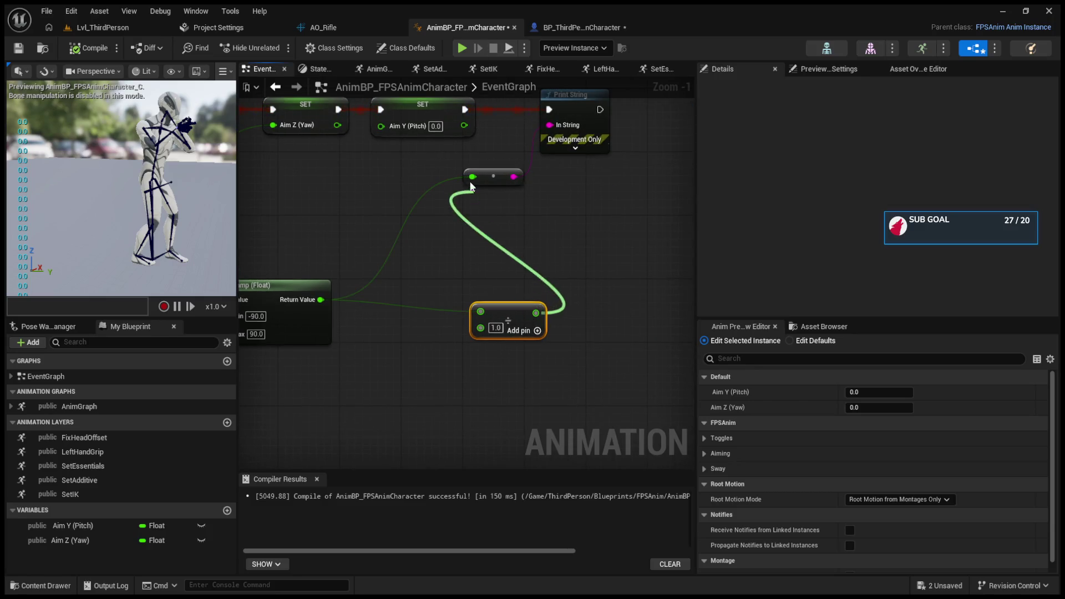
{"action": "left_click", "coordinate": [100, 30]}
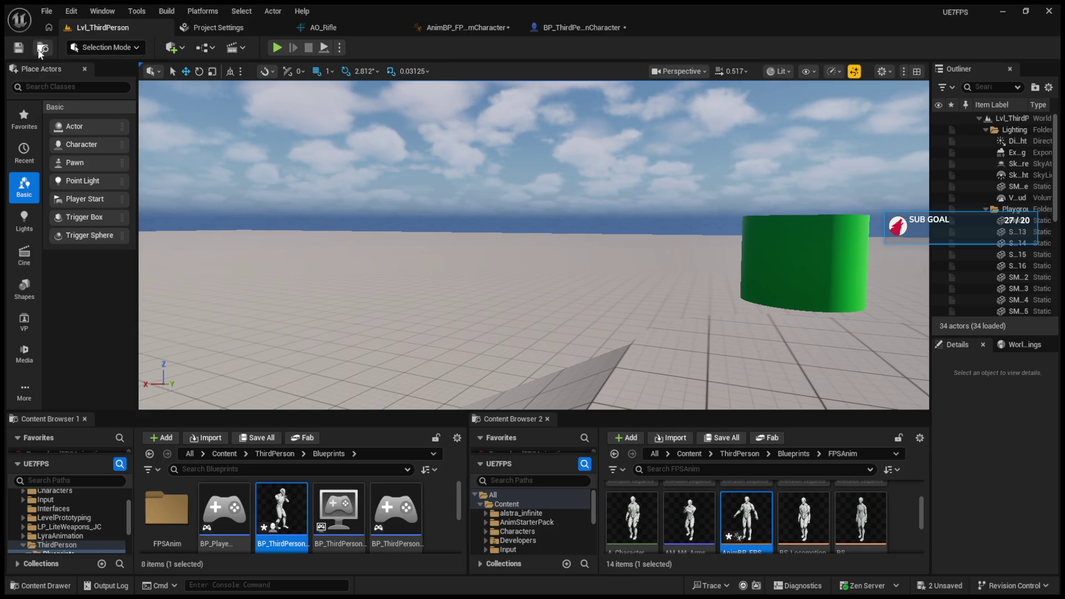
{"action": "left_click", "coordinate": [275, 49]}
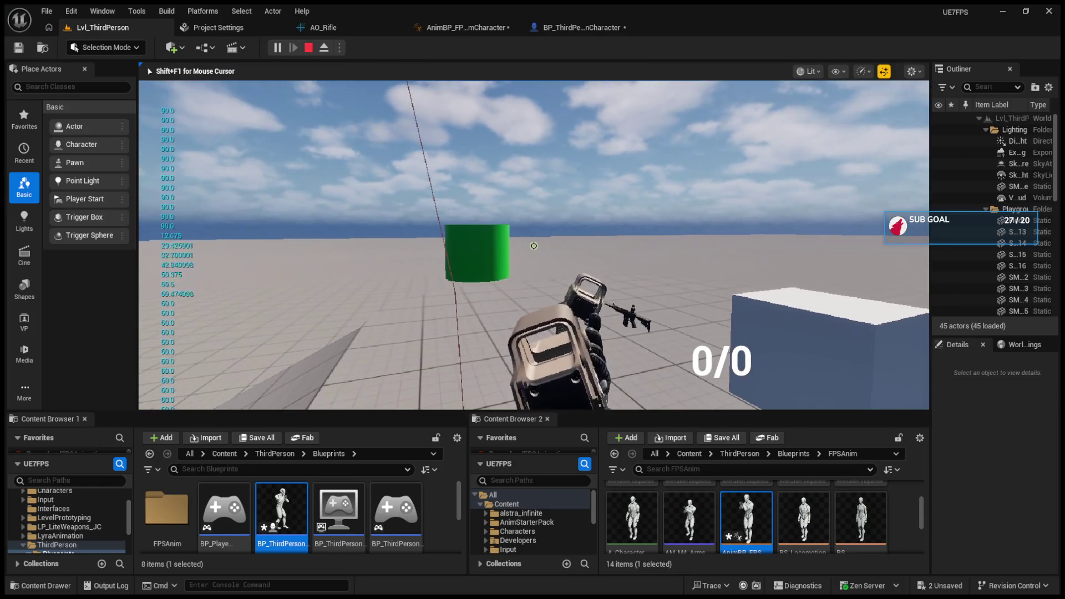
{"action": "key", "text": "Escape"}
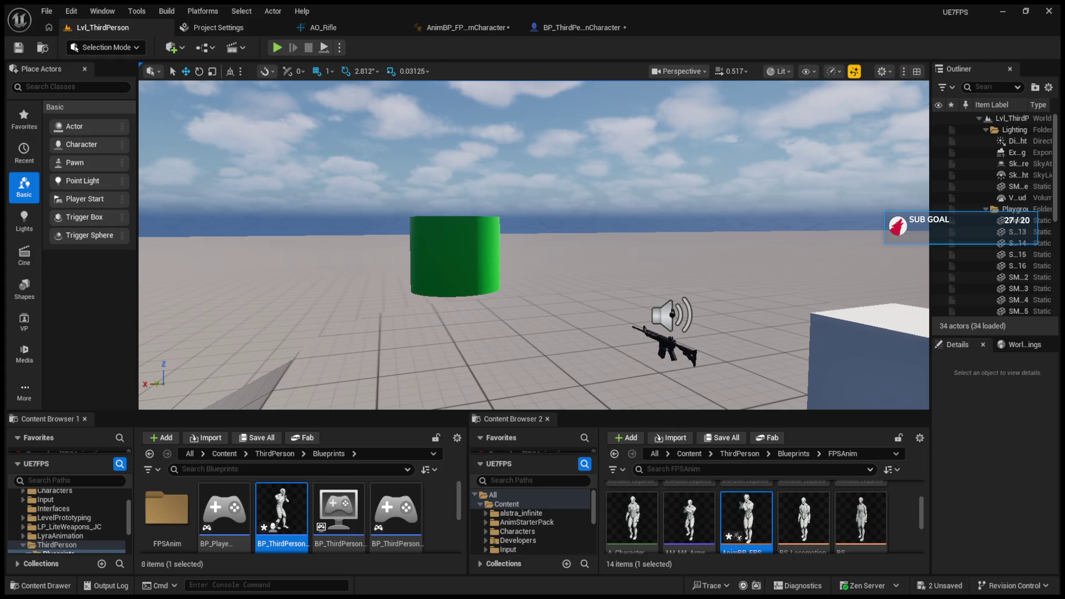
{"action": "left_click", "coordinate": [276, 48]}
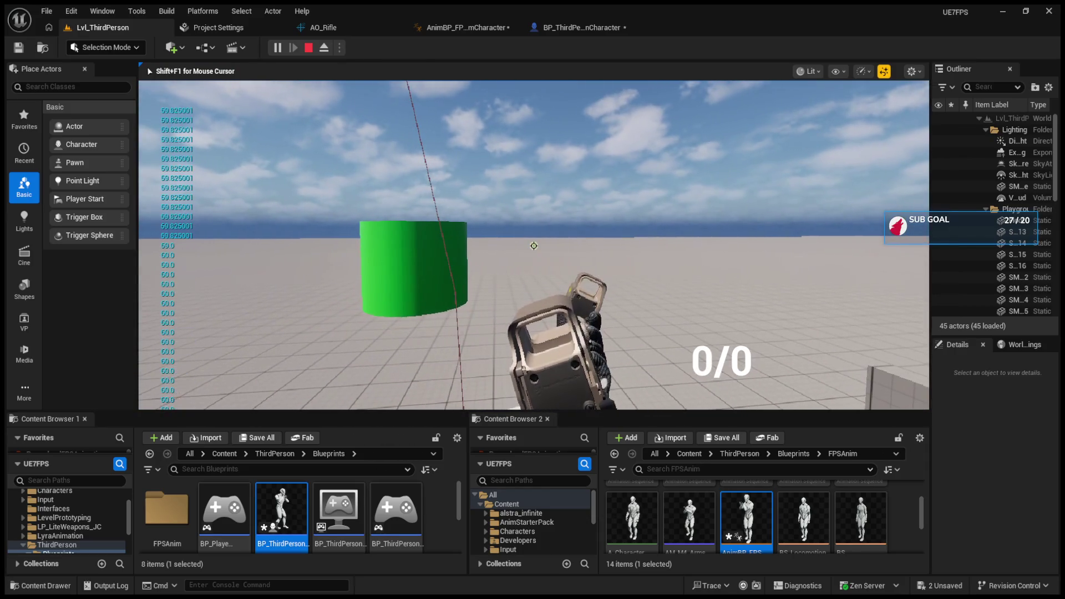
{"action": "key", "text": "Escape"}
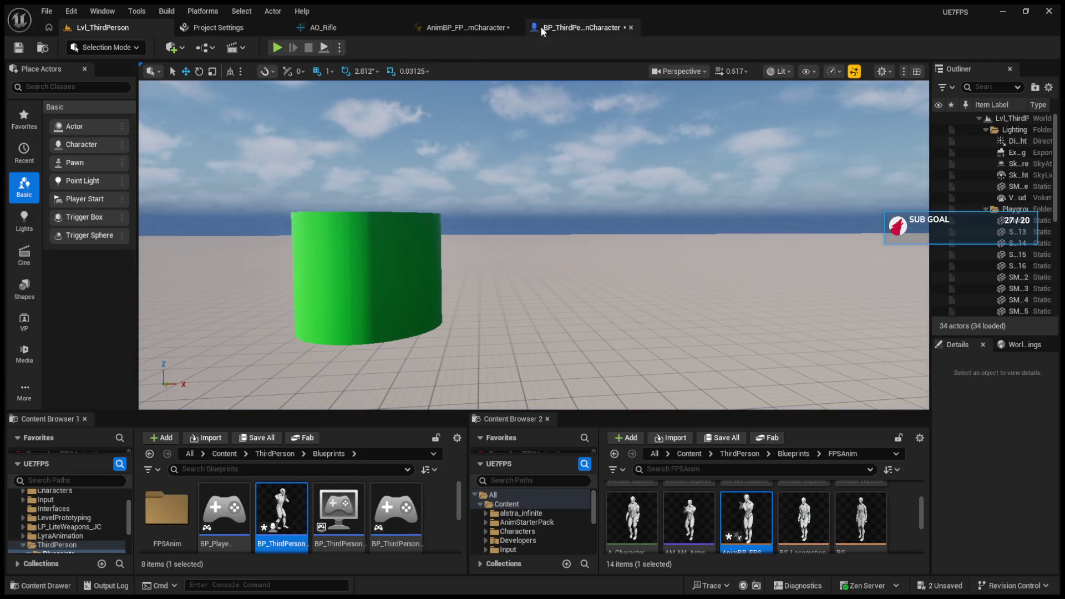
- Move the Clamp (Float) node up and feed it the upper subtract node's result
{"action": "left_click", "coordinate": [314, 28]}
{"action": "left_click", "coordinate": [460, 26]}
{"action": "left_click", "coordinate": [562, 28]}
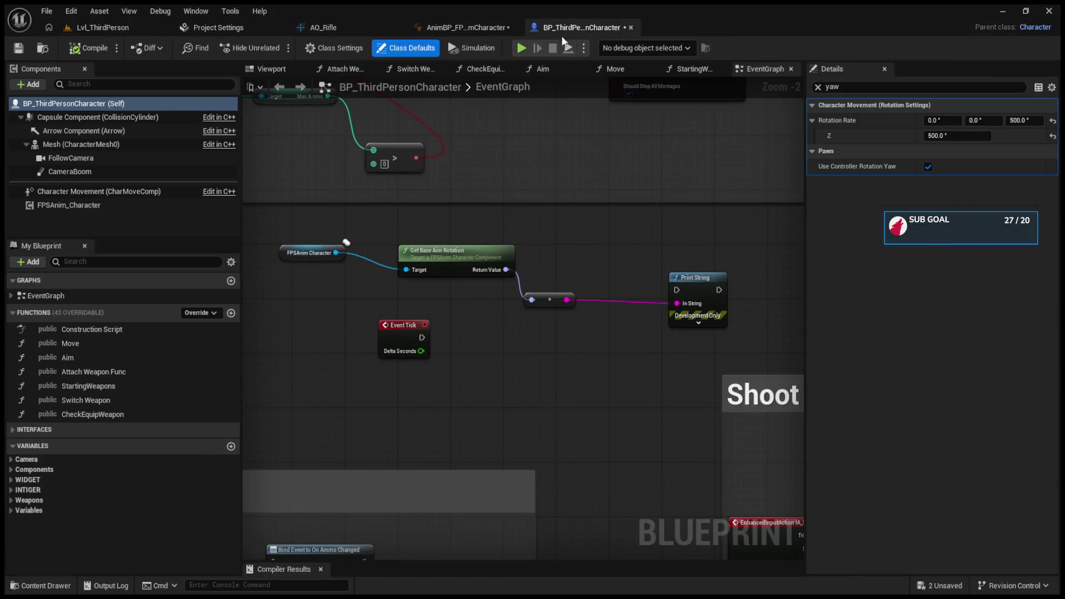
{"action": "left_click", "coordinate": [466, 27]}
{"action": "left_click_drag", "start_coordinate": [564, 298], "coordinate": [563, 282]}
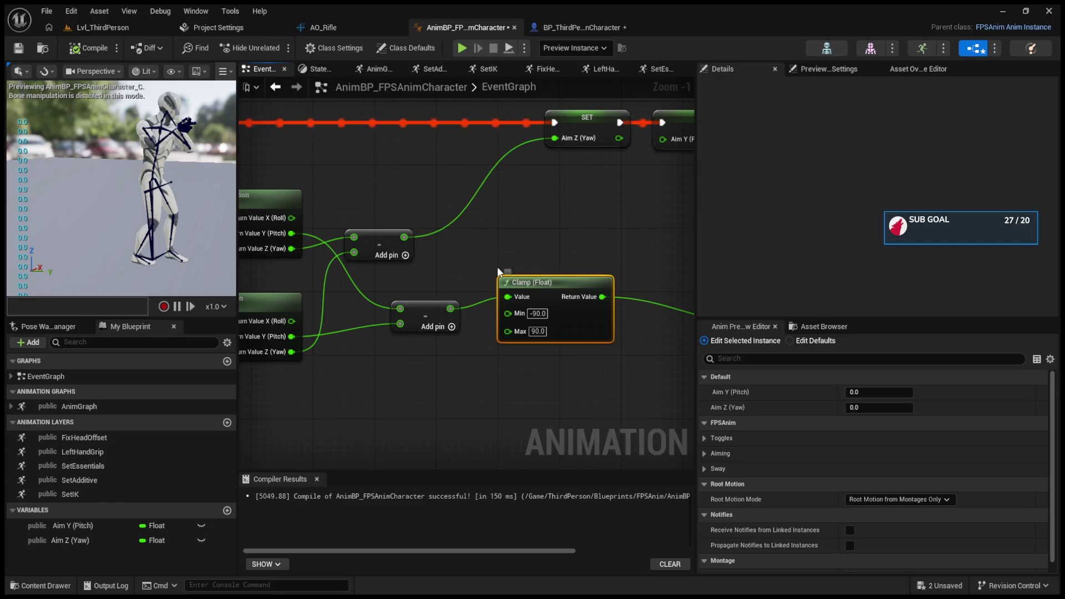
{"action": "left_click_drag", "start_coordinate": [404, 237], "coordinate": [511, 297]}
- Play-test the level's aiming, then return to the animation blueprint graph
{"action": "left_click", "coordinate": [91, 27]}
{"action": "left_click", "coordinate": [277, 48]}
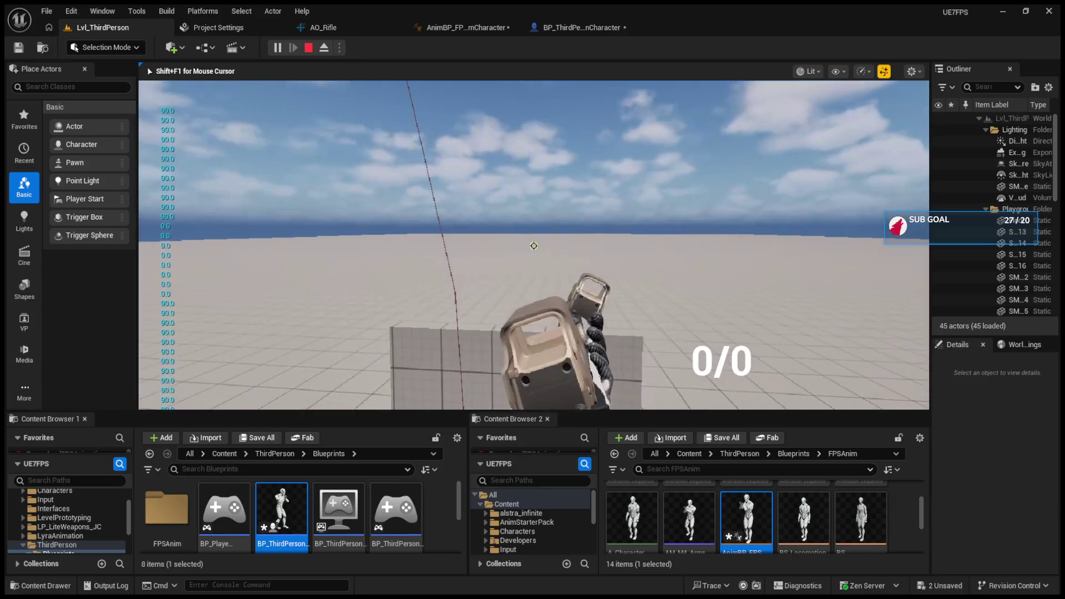
{"action": "key", "text": "Escape"}
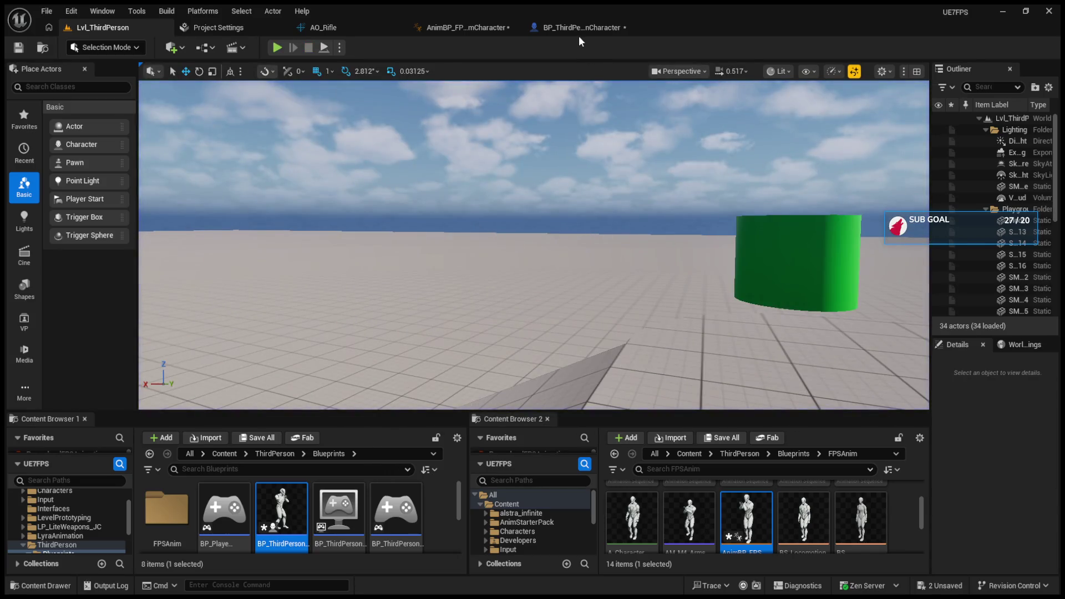
{"action": "left_click", "coordinate": [579, 34]}
{"action": "left_click", "coordinate": [477, 27]}
- Move the upper rotation subtract node up-right and wire the lower subtract's result into the Clamp (Float) Value
{"action": "mouse_move", "coordinate": [400, 224]}
{"action": "left_mouse_down"}
{"action": "mouse_move", "coordinate": [513, 272]}
{"action": "mouse_move", "coordinate": [539, 344]}
{"action": "left_mouse_up"}
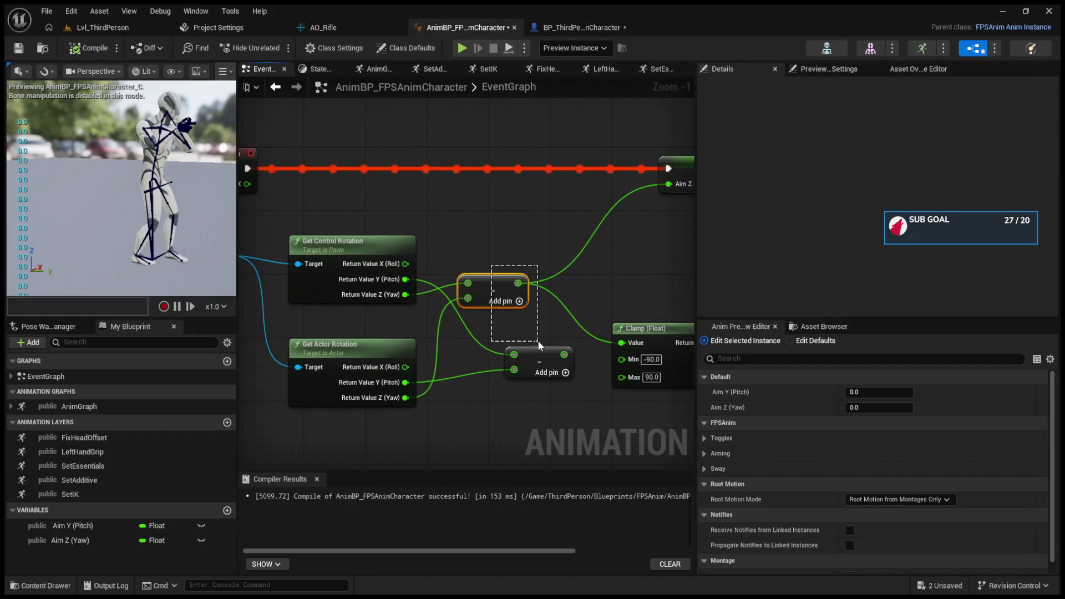
{"action": "left_click_drag", "start_coordinate": [491, 280], "coordinate": [571, 261]}
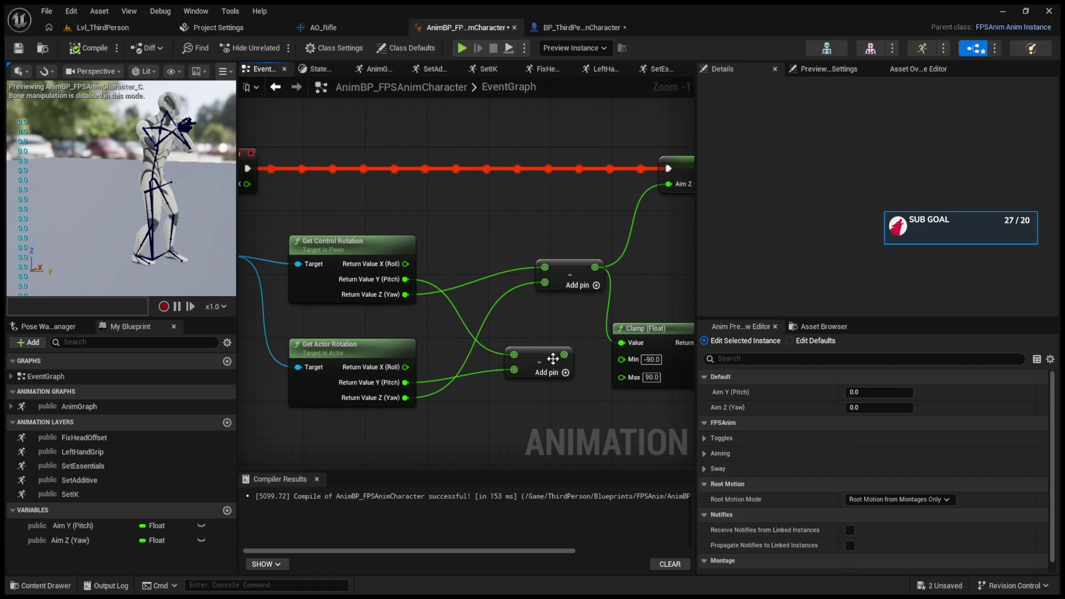
{"action": "left_click_drag", "start_coordinate": [565, 355], "coordinate": [622, 343]}
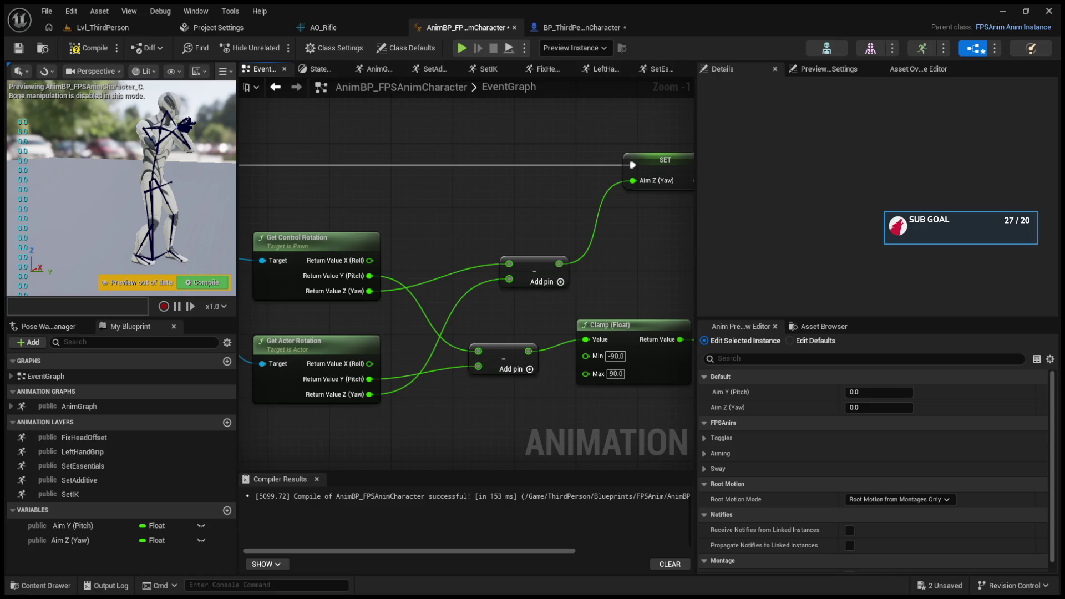
{"action": "left_click_drag", "start_coordinate": [466, 277], "coordinate": [373, 271]}
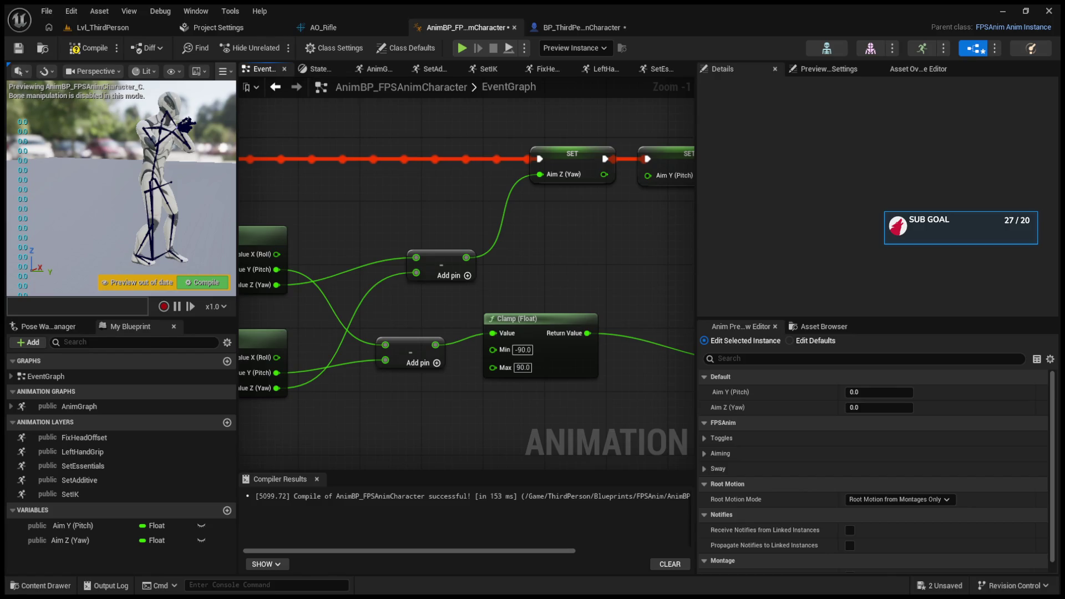
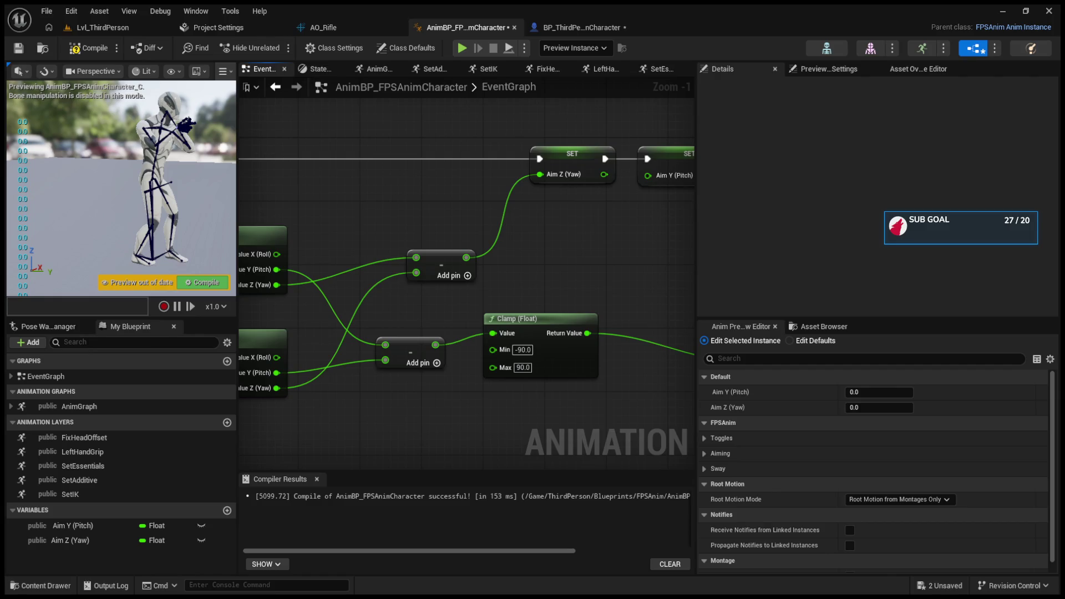
- Drag new connections from the Clamp result toward the print string reroute point
{"action": "left_click_drag", "start_coordinate": [676, 290], "coordinate": [524, 260]}
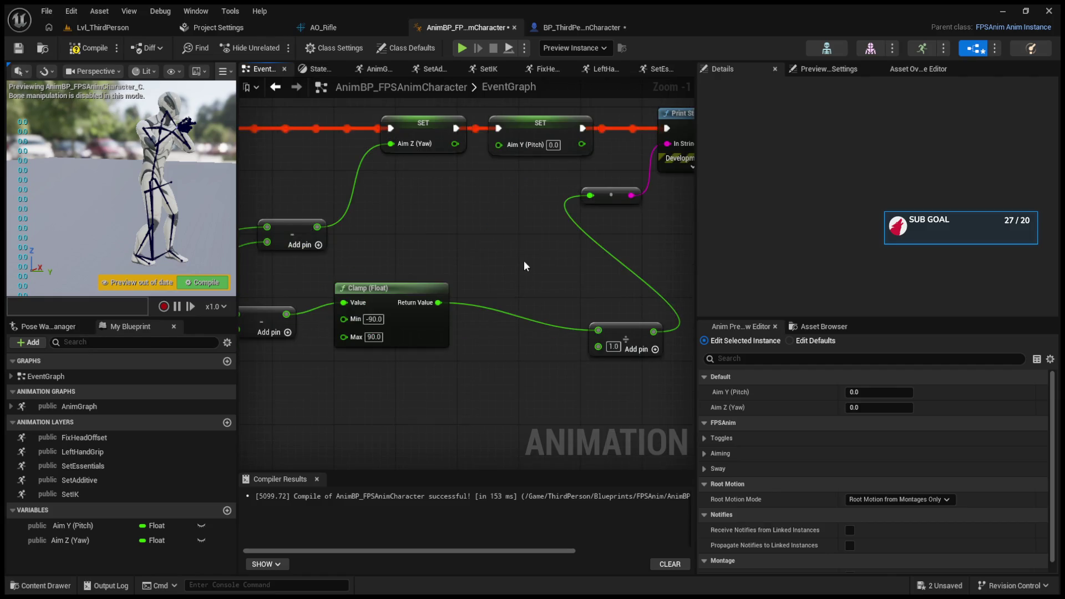
{"action": "left_click_drag", "start_coordinate": [435, 303], "coordinate": [478, 351]}
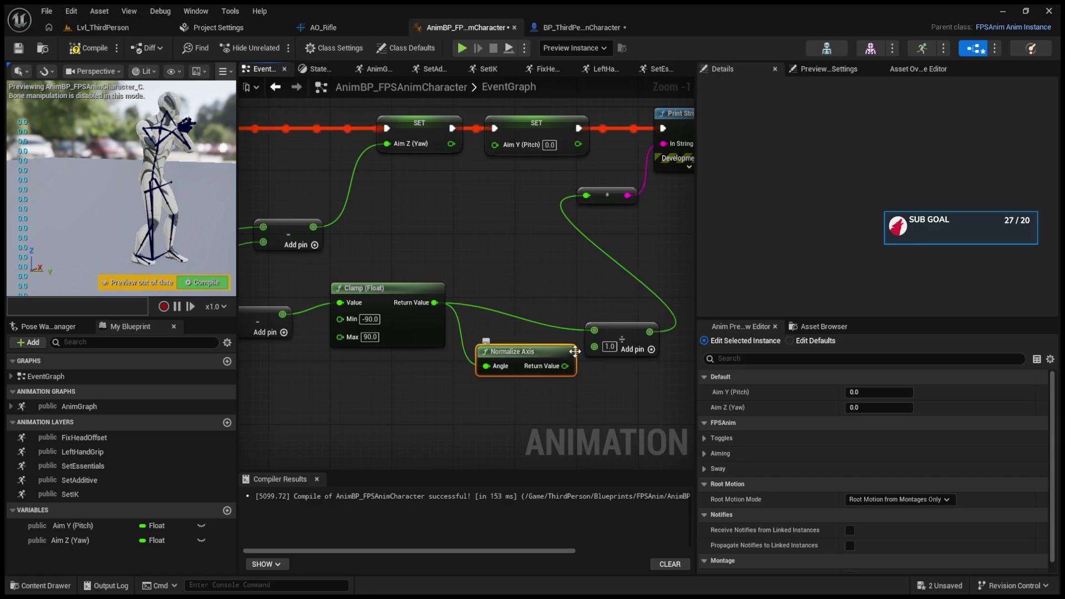
{"action": "left_click_drag", "start_coordinate": [565, 366], "coordinate": [587, 196]}
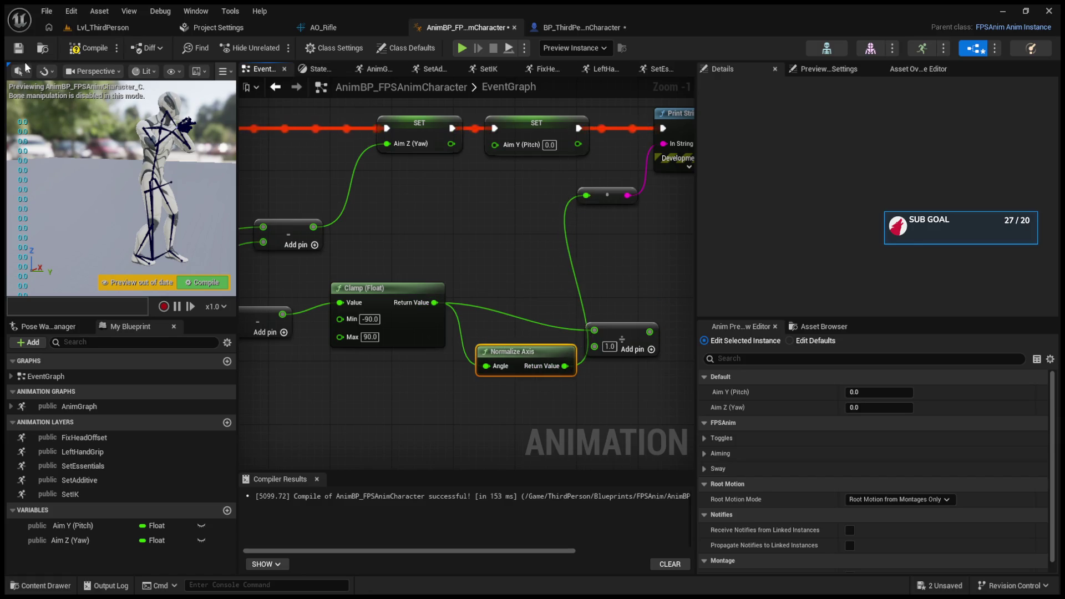
- Run a quick play test of the level, then return to the anim blueprint
{"action": "left_click", "coordinate": [95, 25]}
{"action": "left_click", "coordinate": [275, 49]}
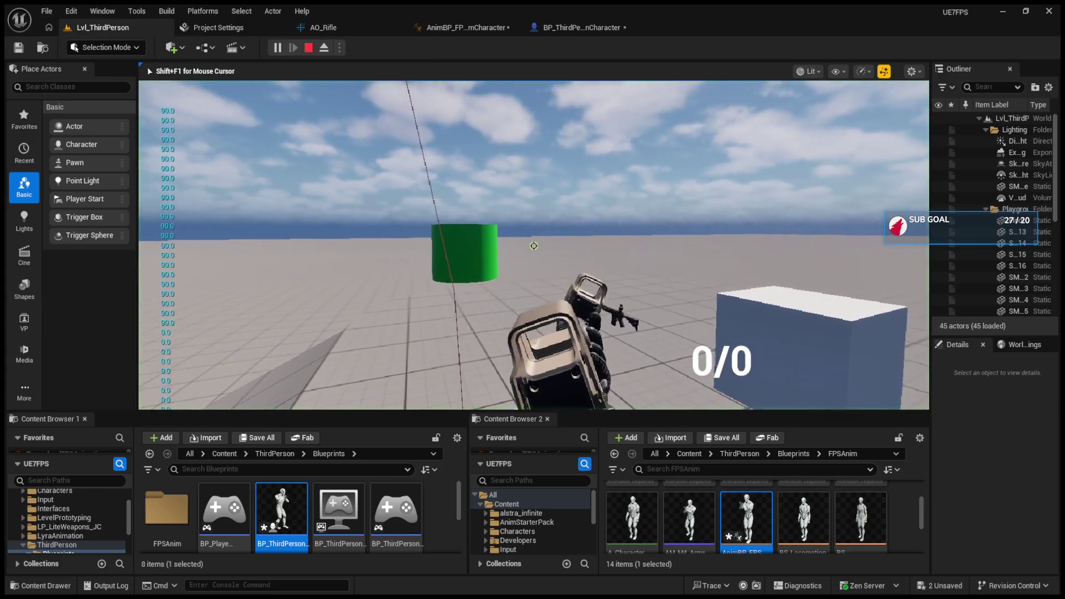
{"action": "key", "text": "Escape"}
{"action": "left_click", "coordinate": [558, 29]}
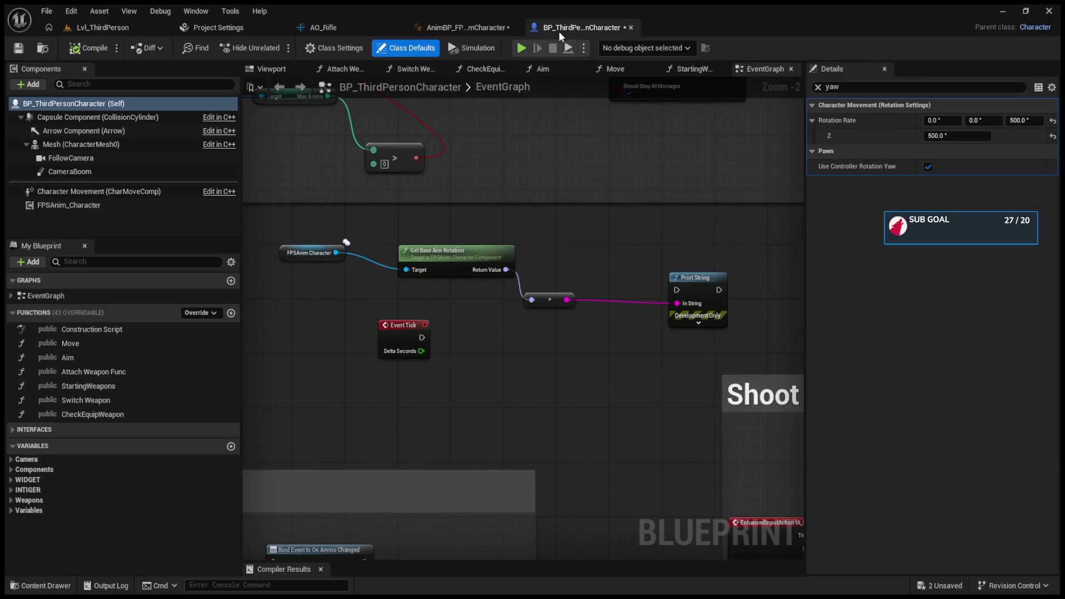
{"action": "left_click", "coordinate": [480, 33]}
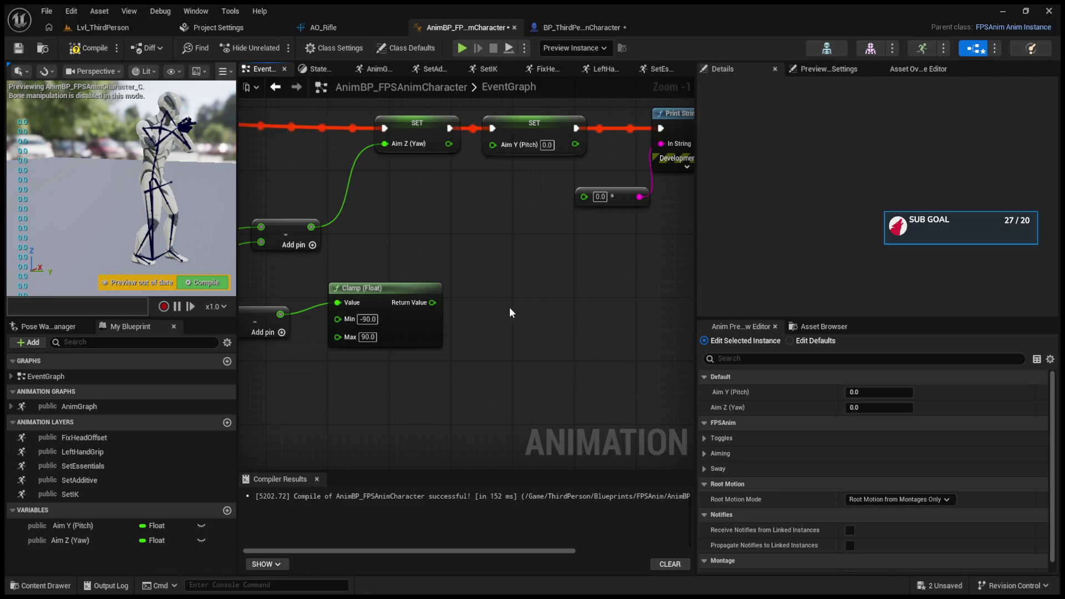
- Divide the clamped pitch by 90 and wire the result into the Print String input
{"action": "mouse_move", "coordinate": [430, 306]}
{"action": "left_mouse_down"}
{"action": "mouse_move", "coordinate": [544, 288]}
{"action": "mouse_move", "coordinate": [533, 292]}
{"action": "left_mouse_up"}
{"action": "left_click", "coordinate": [553, 315]}
{"action": "type", "text": "90"}
{"action": "key", "text": "Return"}
{"action": "left_click_drag", "start_coordinate": [597, 299], "coordinate": [589, 200]}
{"action": "left_click", "coordinate": [98, 28]}
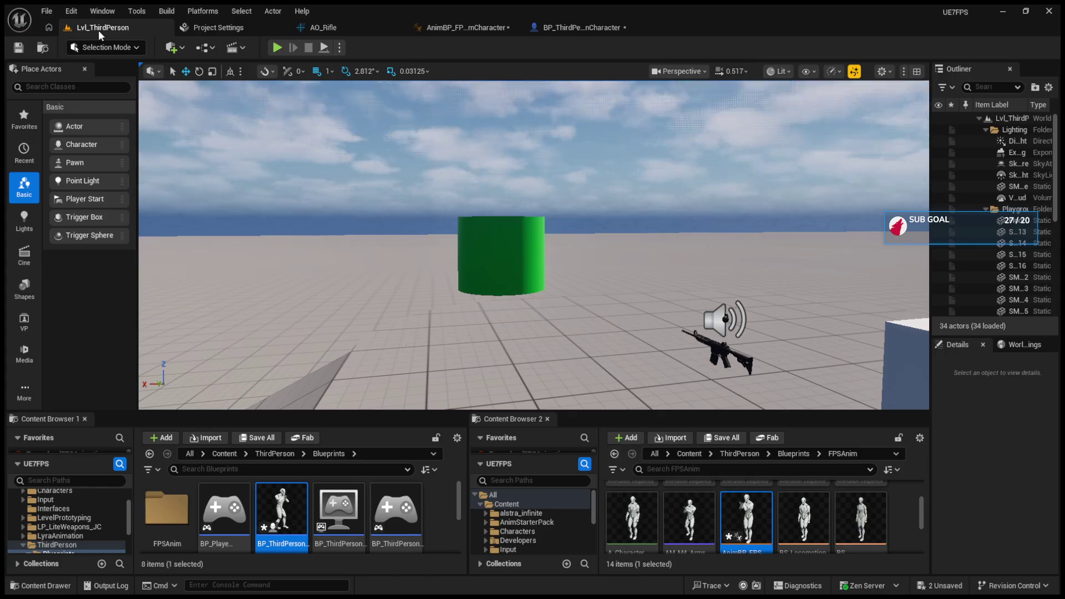
- Play the level and move around to check the aim pitch, then reopen BP_ThirdPersonCharacter
{"action": "left_click", "coordinate": [274, 46]}
{"action": "key", "text": "s"}
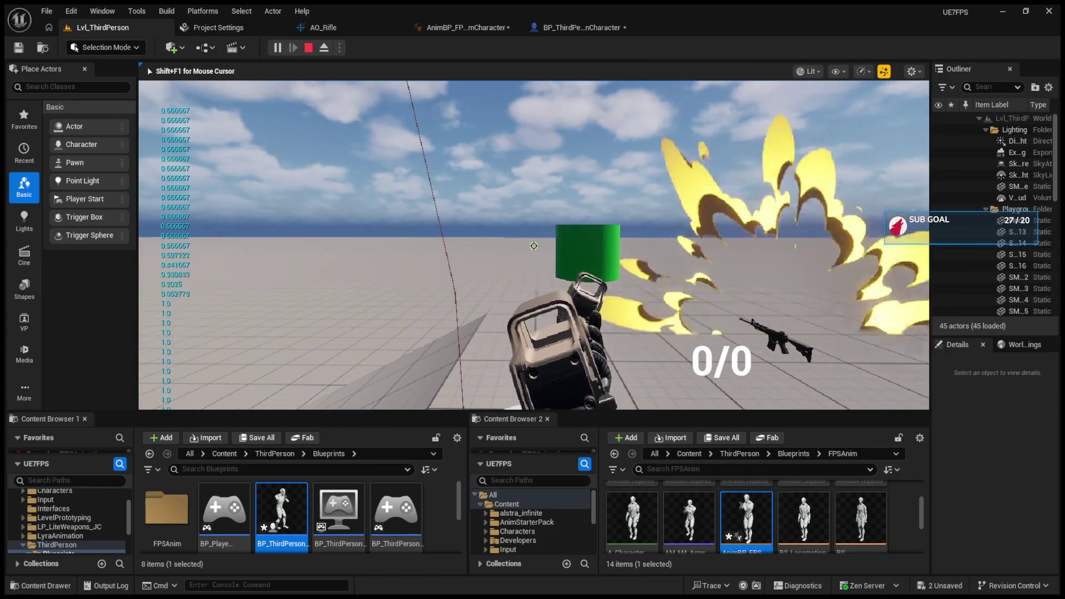
{"action": "key", "text": "Escape"}
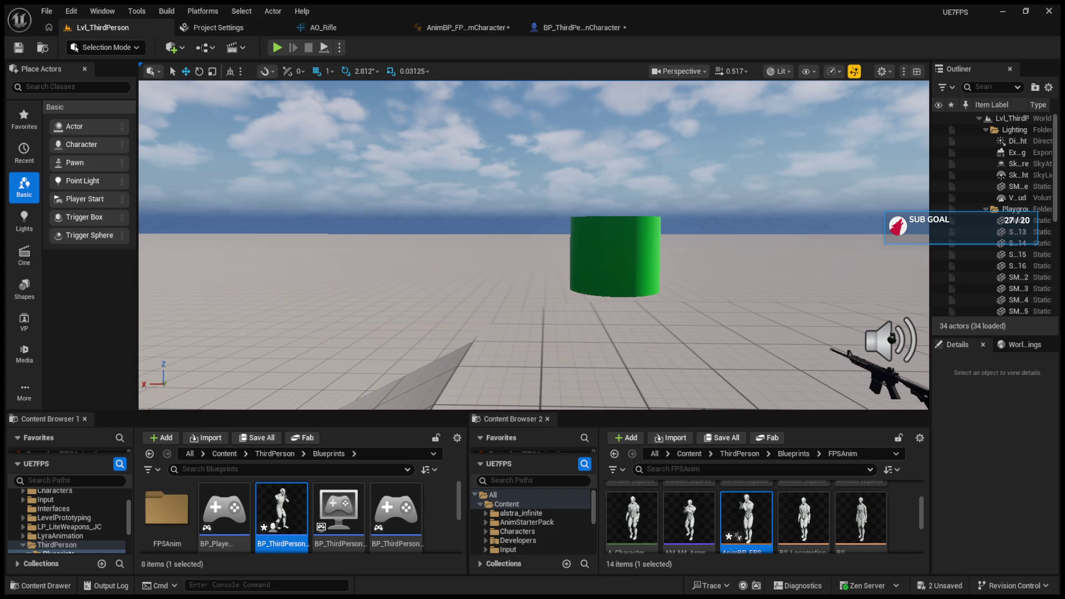
{"action": "left_click", "coordinate": [466, 27]}
{"action": "left_click", "coordinate": [574, 27]}
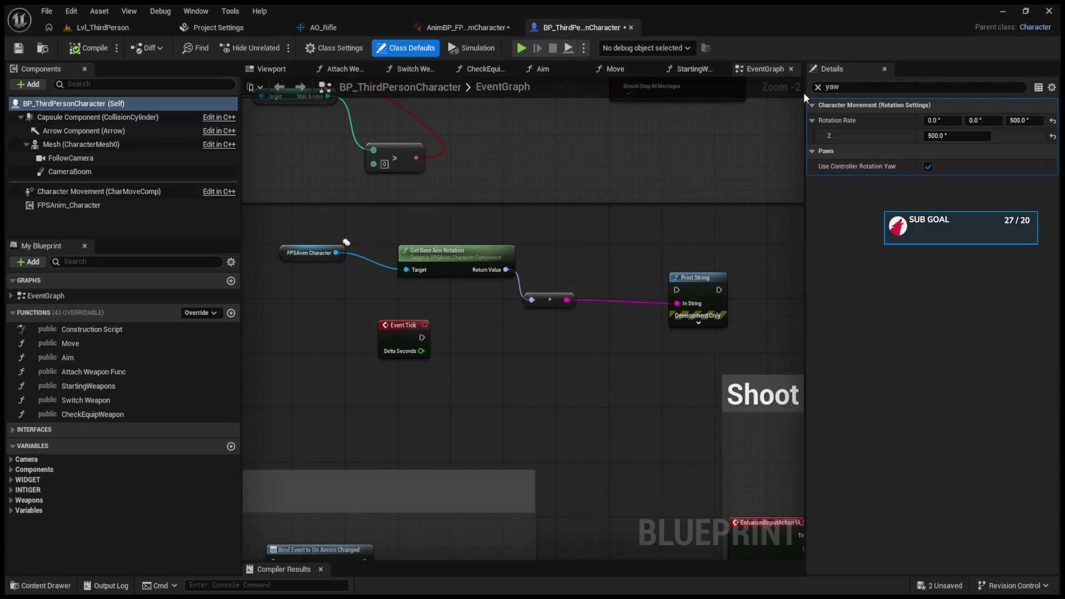
- Select the FPSAnim_Character component and expand its Animation settings in Details
{"action": "left_click", "coordinate": [818, 87]}
{"action": "left_click", "coordinate": [160, 214]}
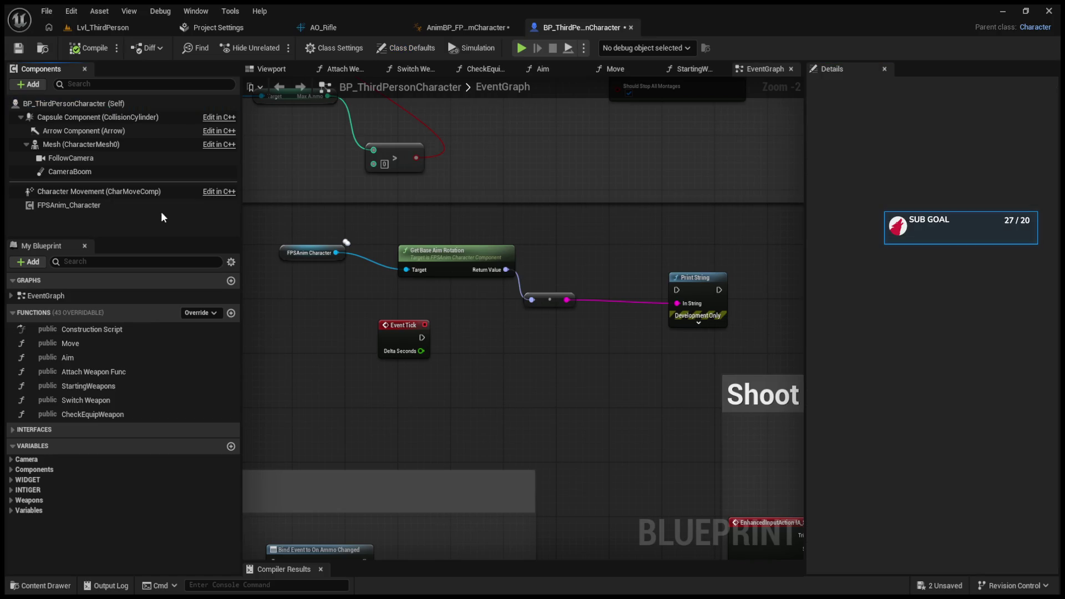
{"action": "left_click", "coordinate": [147, 208]}
{"action": "left_click", "coordinate": [812, 182]}
{"action": "left_click", "coordinate": [812, 181]}
{"action": "left_click", "coordinate": [811, 168]}
- Set Max Look Up and Max Look Down Angle to 90, compile, and start a play test
{"action": "left_click", "coordinate": [933, 198]}
{"action": "type", "text": "90"}
{"action": "key", "text": "Return"}
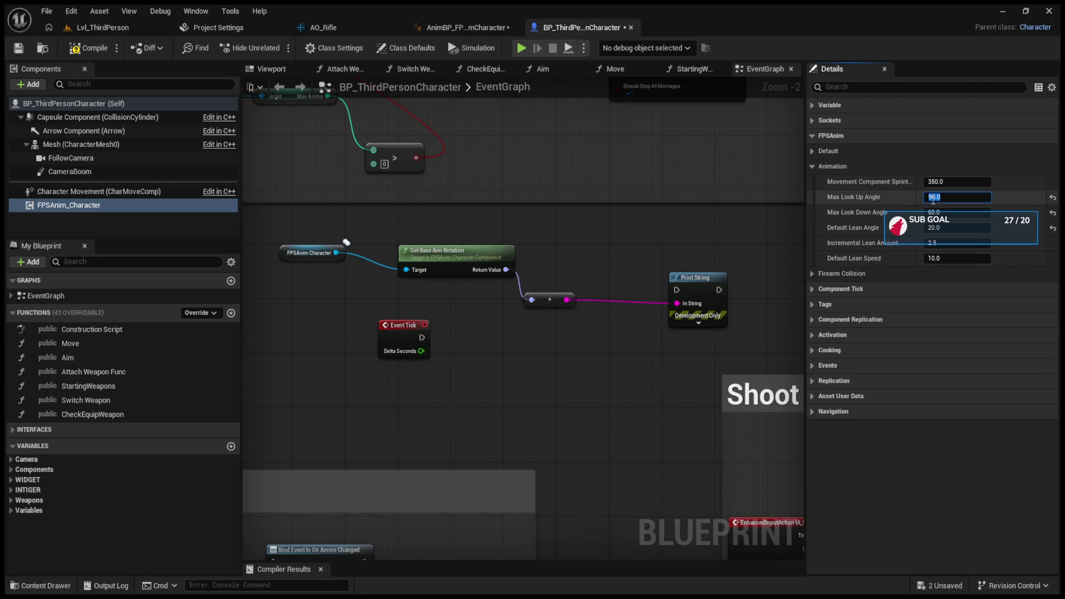
{"action": "left_click", "coordinate": [948, 215]}
{"action": "type", "text": "90"}
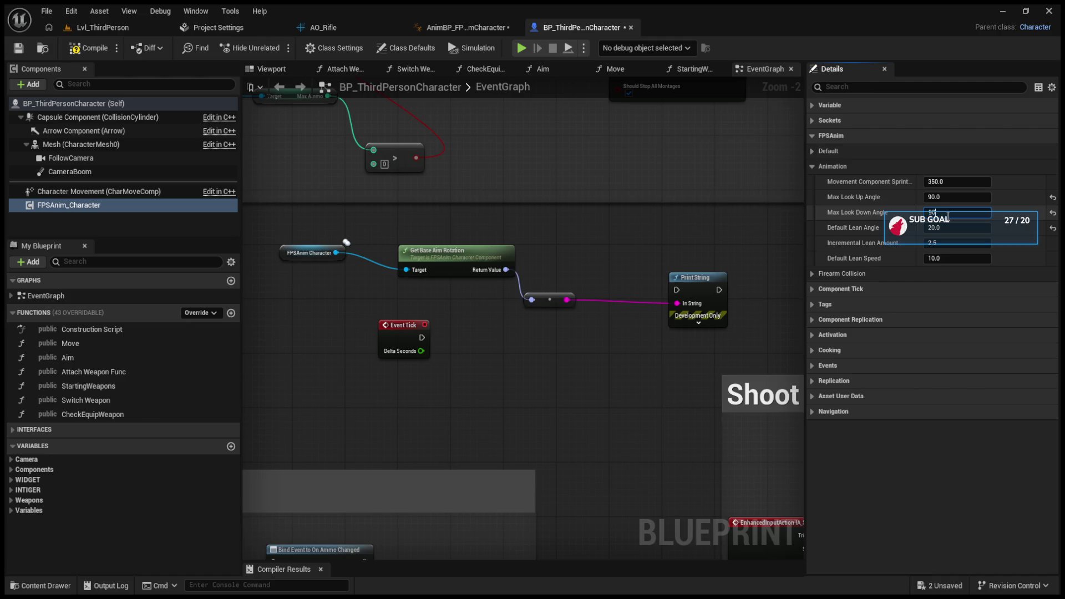
{"action": "key", "text": "Return"}
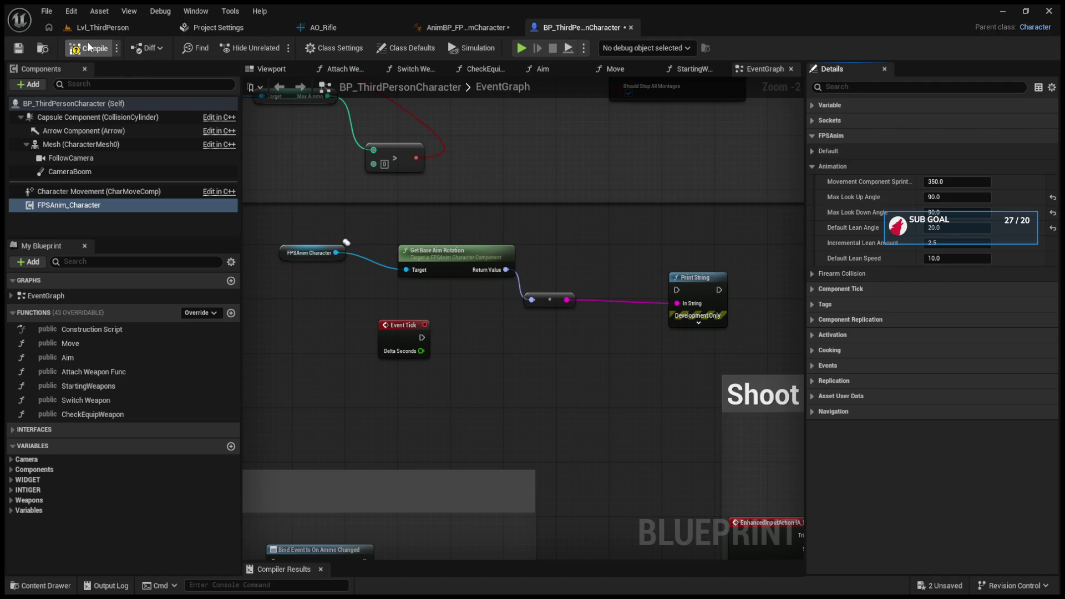
{"action": "left_click", "coordinate": [128, 28]}
{"action": "left_click", "coordinate": [276, 48]}
- Walk toward the wall in game to test aiming, then stop the play session
{"action": "key", "text": "w"}
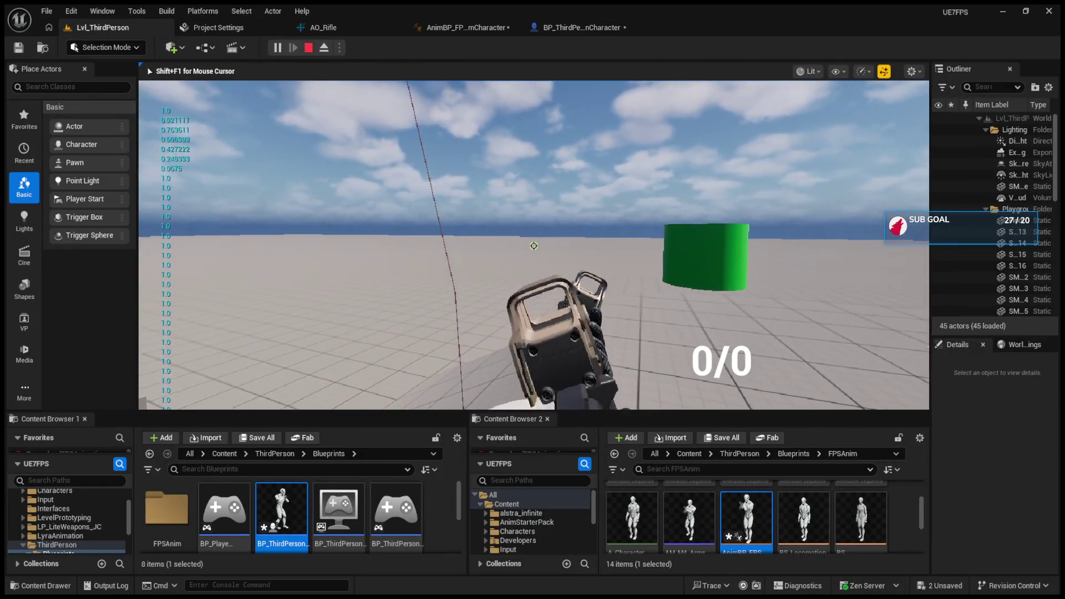
{"action": "key", "text": "w"}
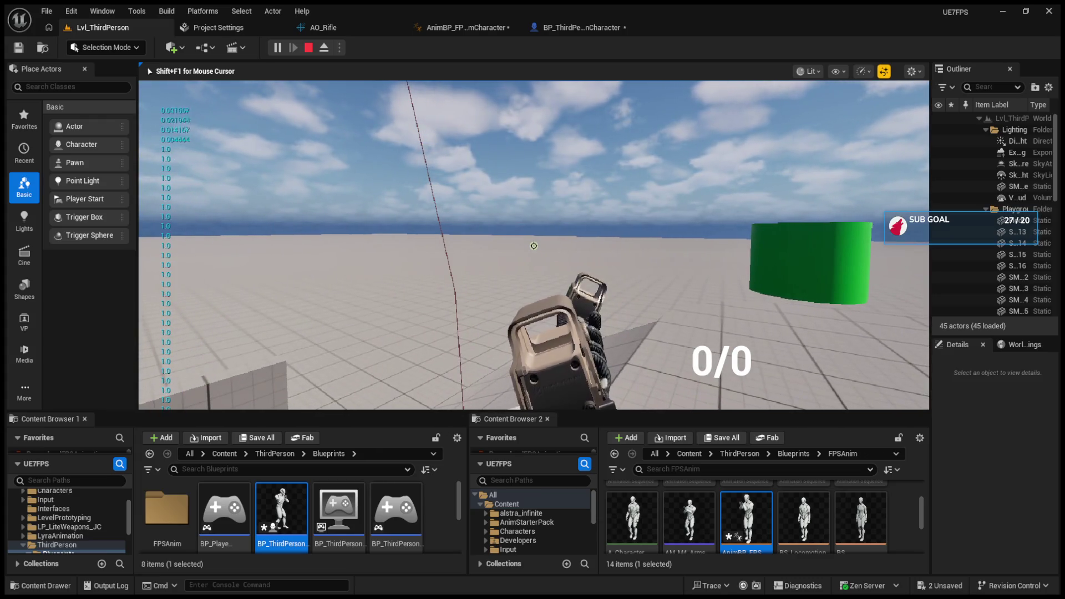
{"action": "key", "text": "w"}
{"action": "key", "text": "w"}
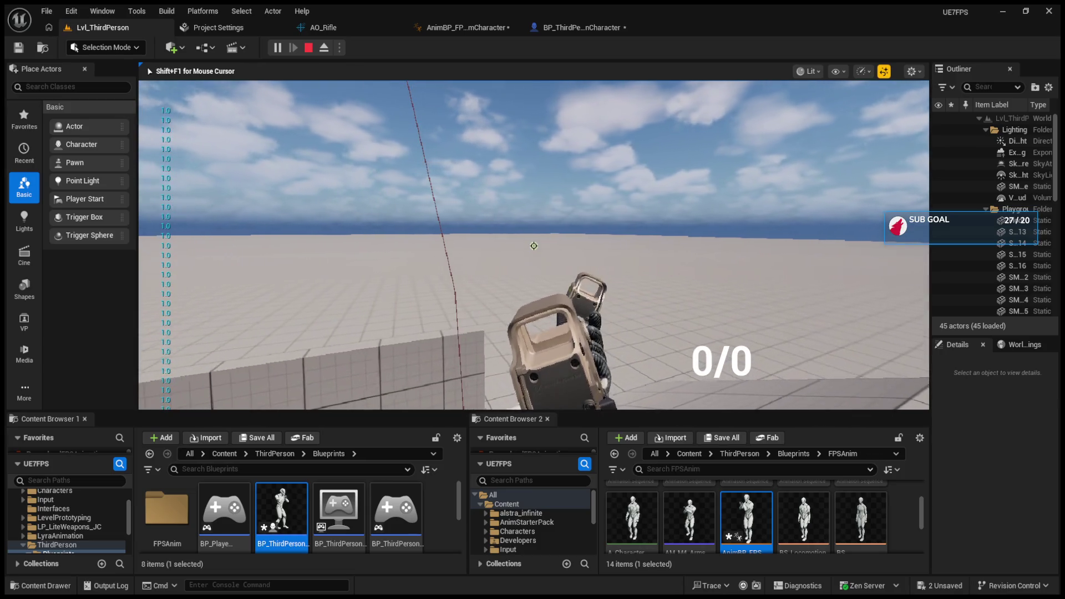
{"action": "key", "text": "Escape"}
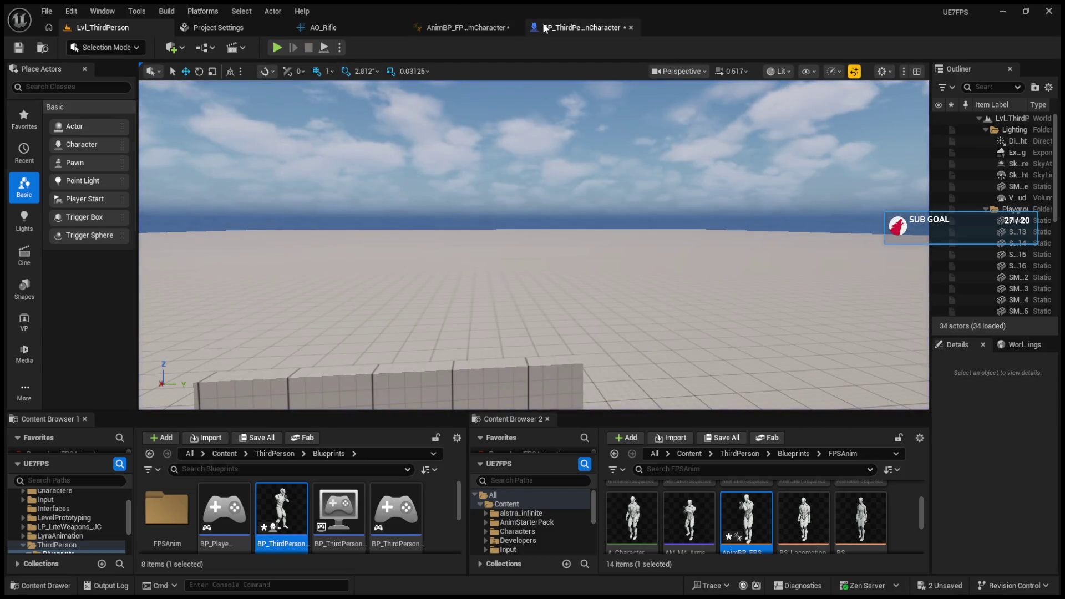
- Inspect the Aim function in BP_ThirdPersonCharacter, then return to the Lvl_ThirdPerson level editor
{"action": "left_click", "coordinate": [544, 27]}
{"action": "scroll", "coordinate": [465, 272], "scroll_direction": "down", "scroll_amount": 3}
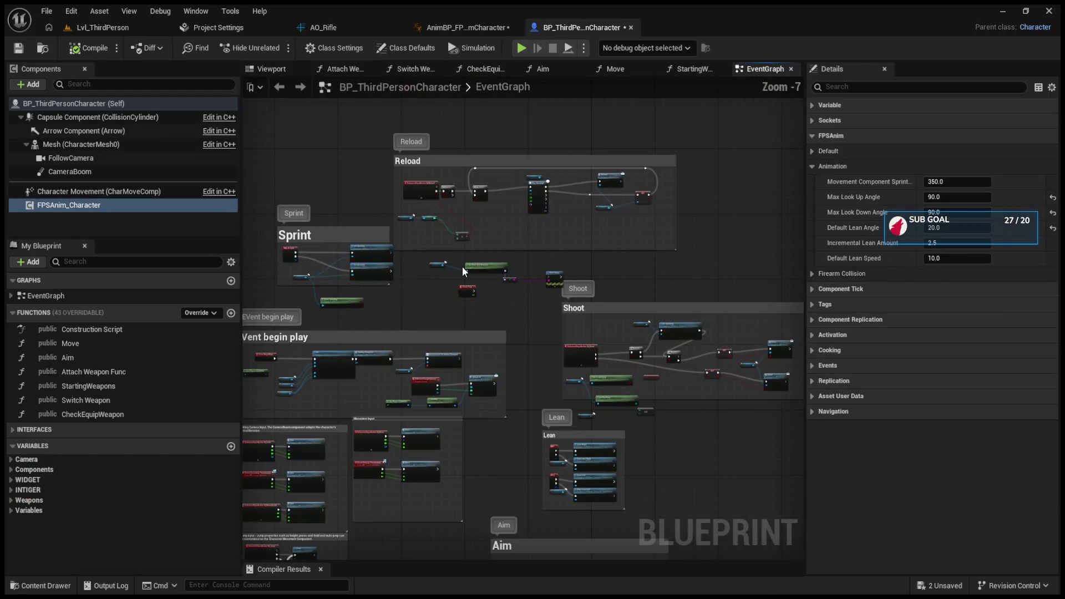
{"action": "scroll", "coordinate": [410, 402], "scroll_direction": "up", "scroll_amount": 6}
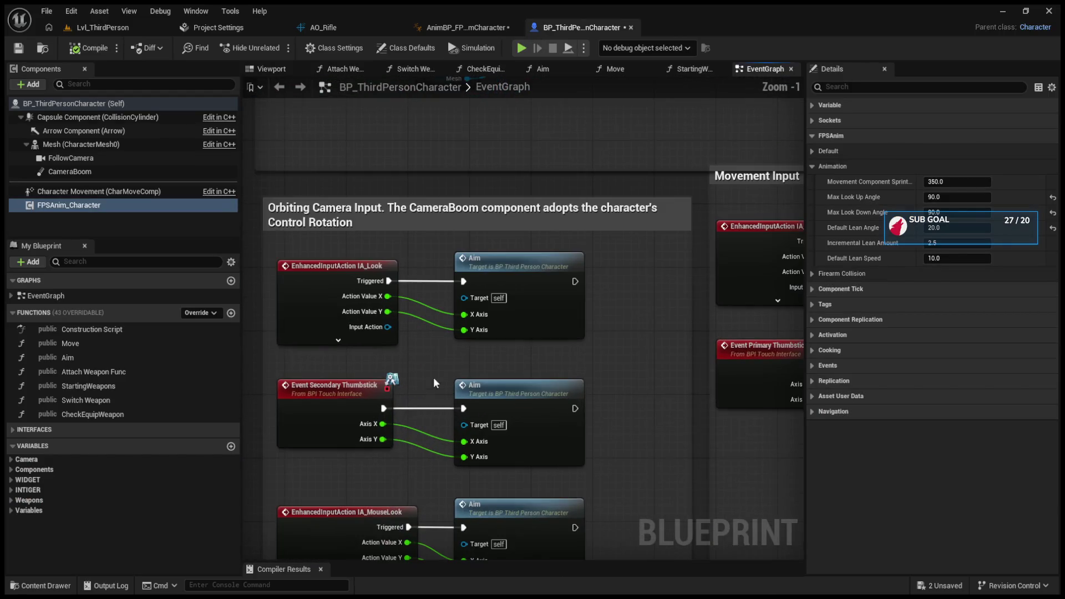
{"action": "double_click", "coordinate": [508, 268]}
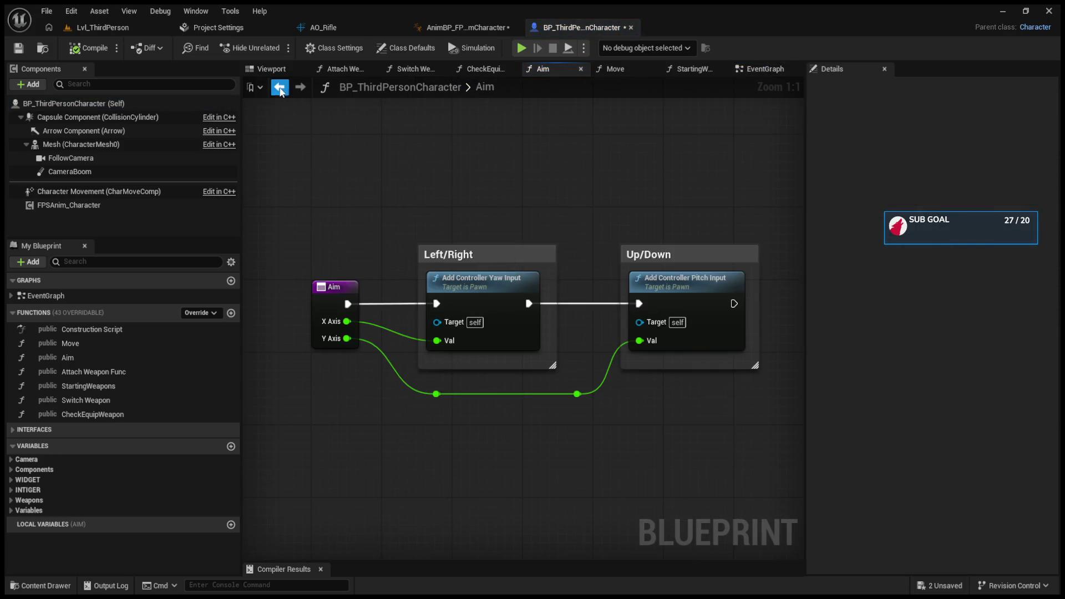
{"action": "left_click", "coordinate": [279, 87]}
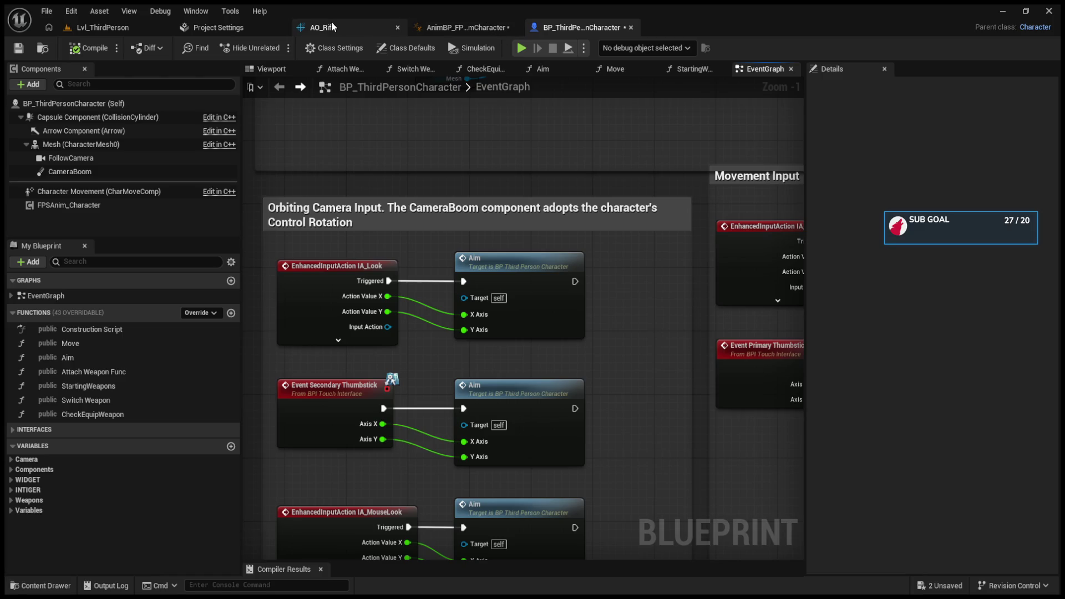
{"action": "left_click", "coordinate": [143, 27]}
{"action": "scroll", "coordinate": [250, 524], "scroll_direction": "down", "scroll_amount": 1}
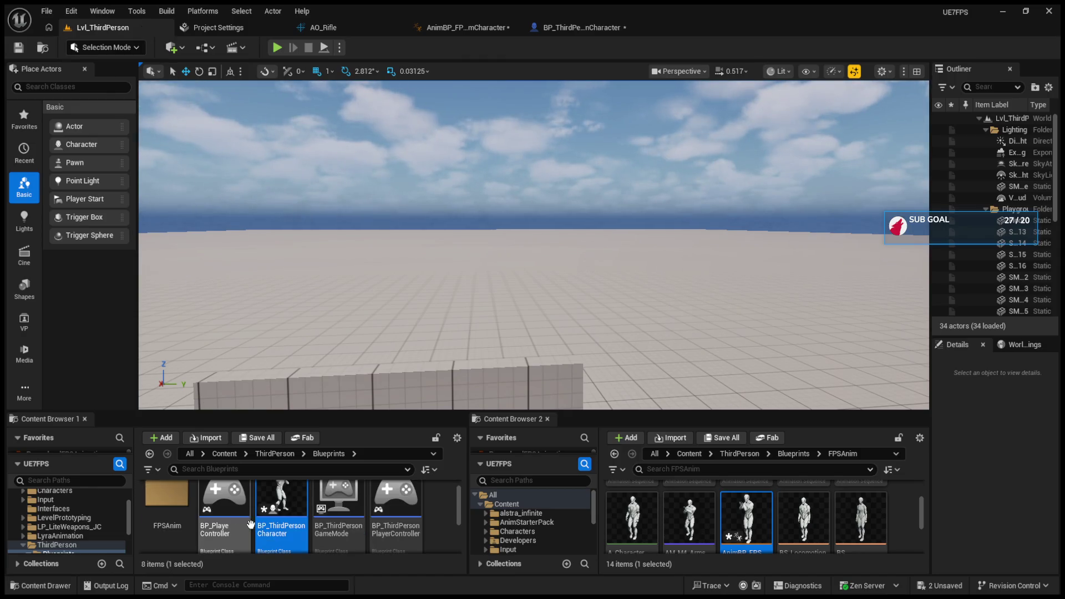
- Find the player controller class through World Settings and open the third-person player controller blueprint
{"action": "double_click", "coordinate": [214, 512]}
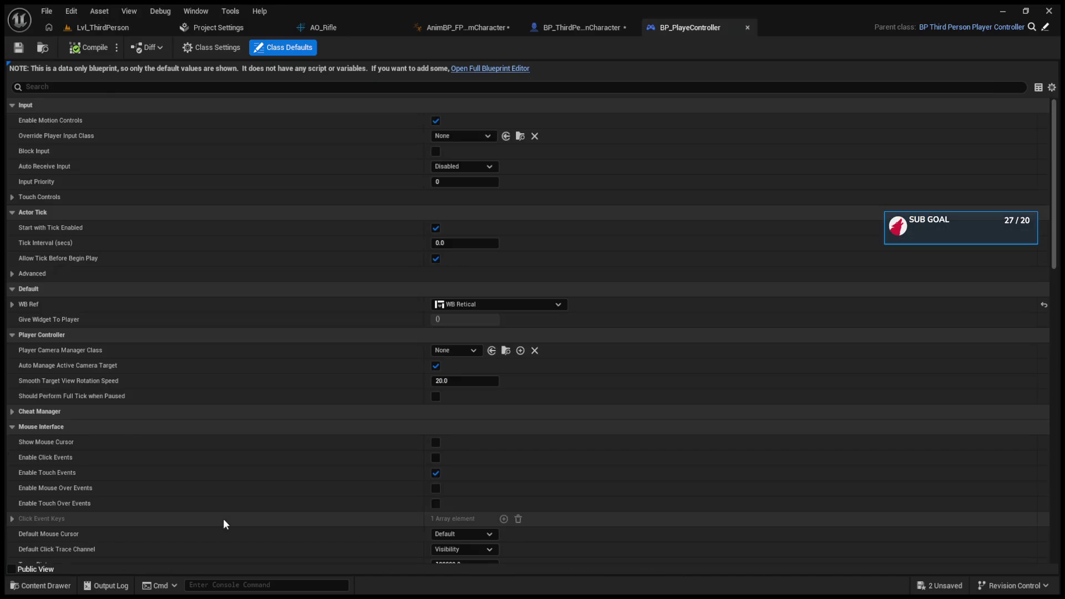
{"action": "left_click", "coordinate": [507, 69]}
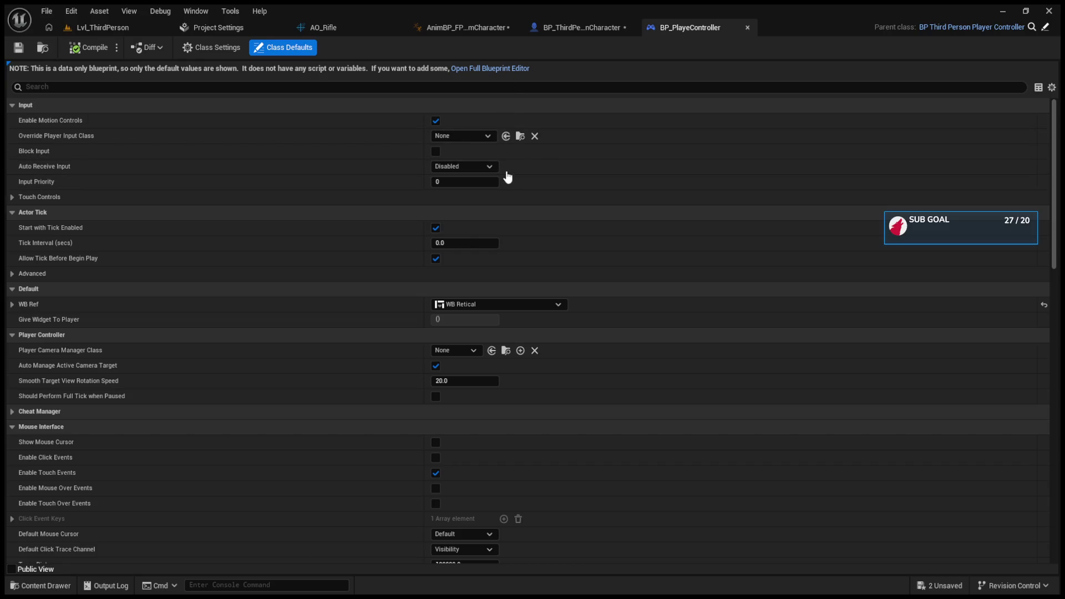
{"action": "left_click", "coordinate": [153, 25]}
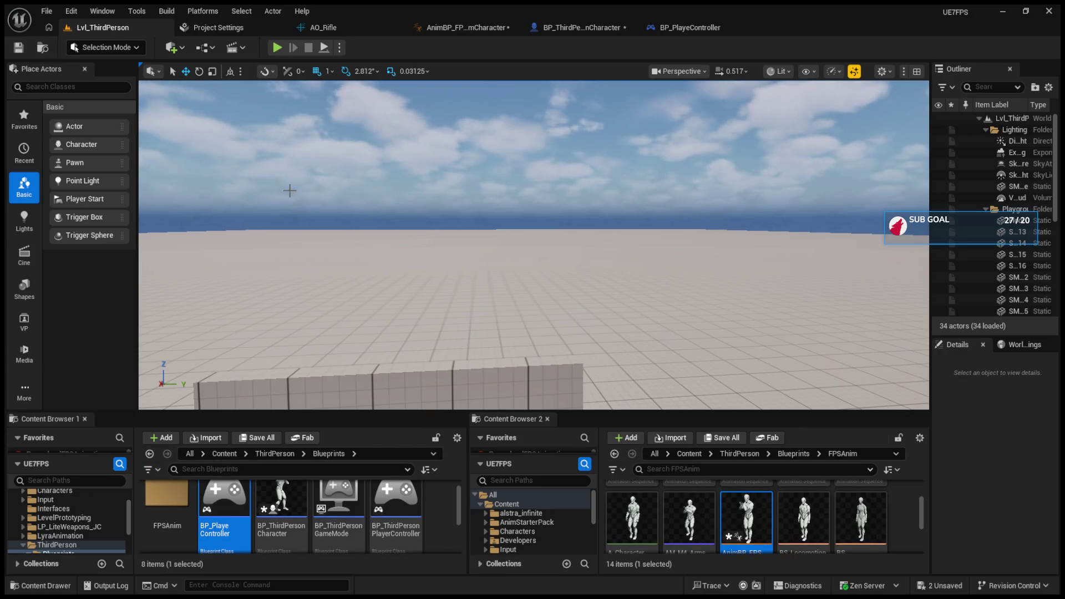
{"action": "left_click", "coordinate": [1003, 347]}
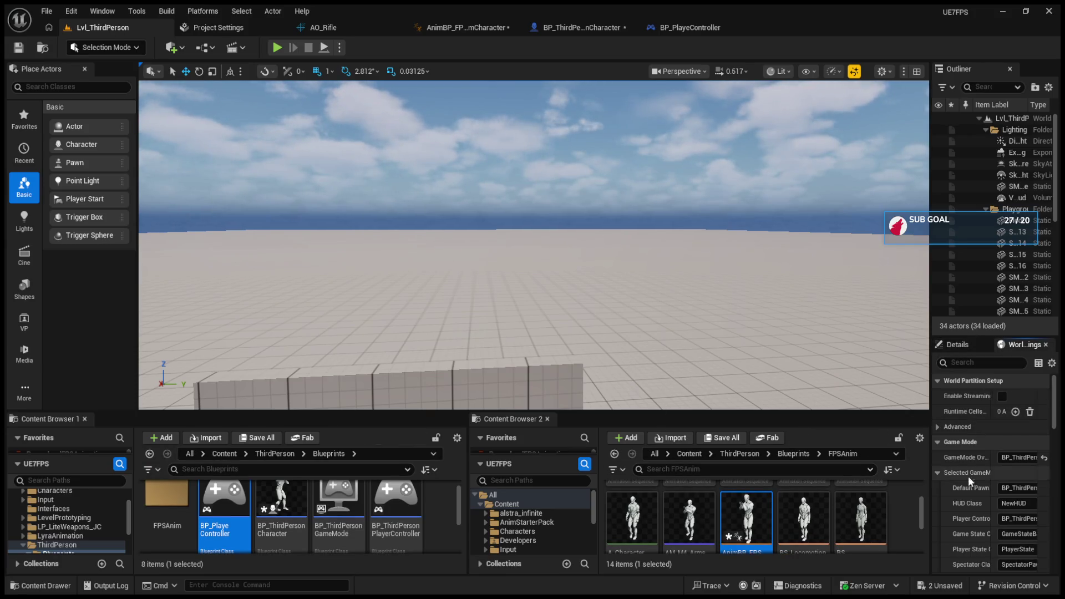
{"action": "left_click_drag", "start_coordinate": [928, 464], "coordinate": [822, 460]}
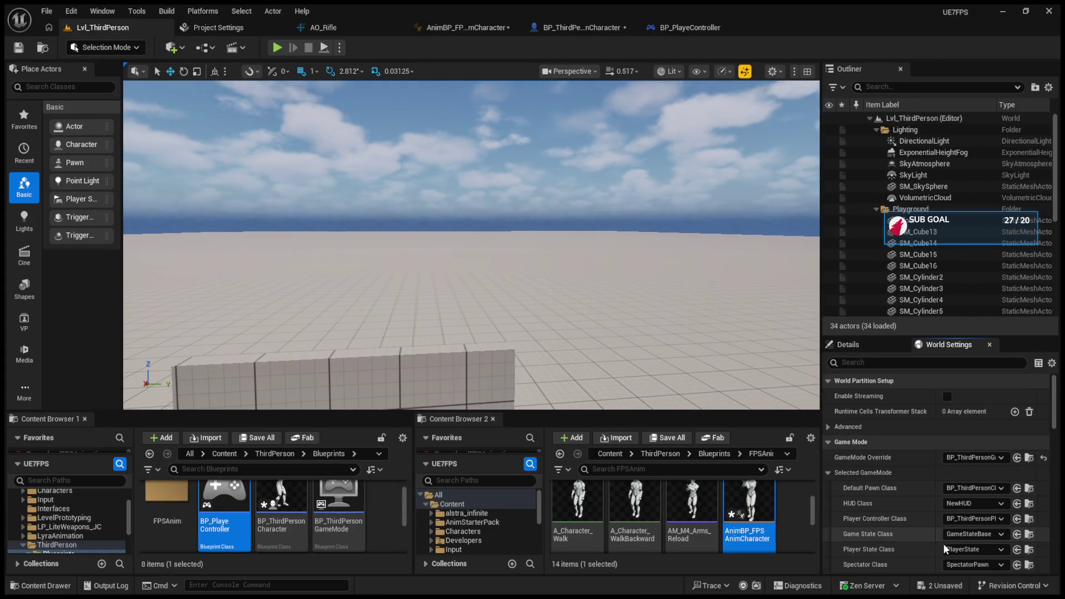
{"action": "left_click", "coordinate": [1030, 520]}
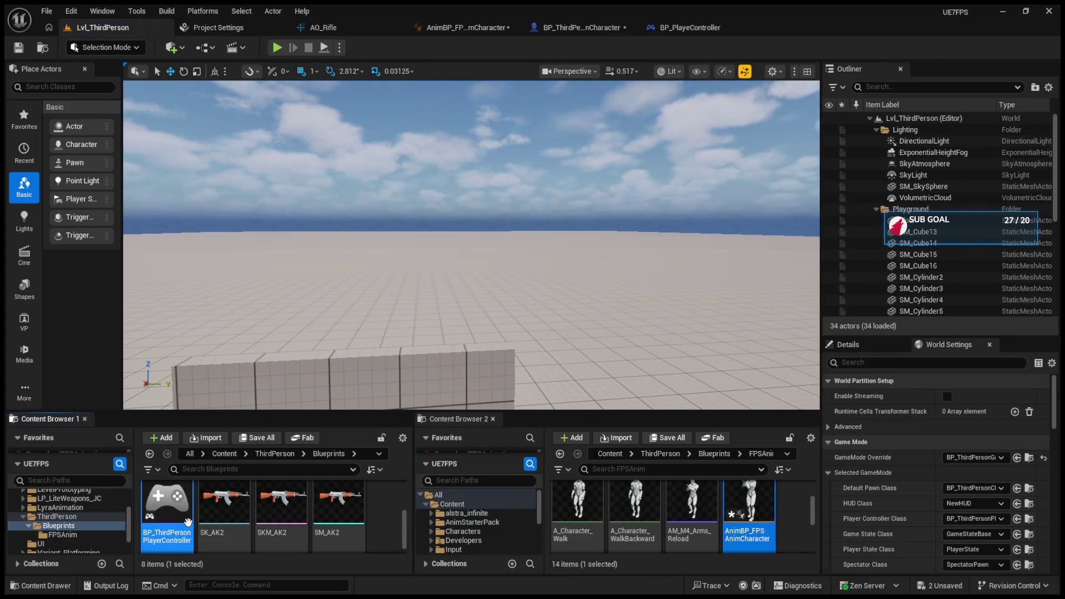
{"action": "double_click", "coordinate": [168, 511]}
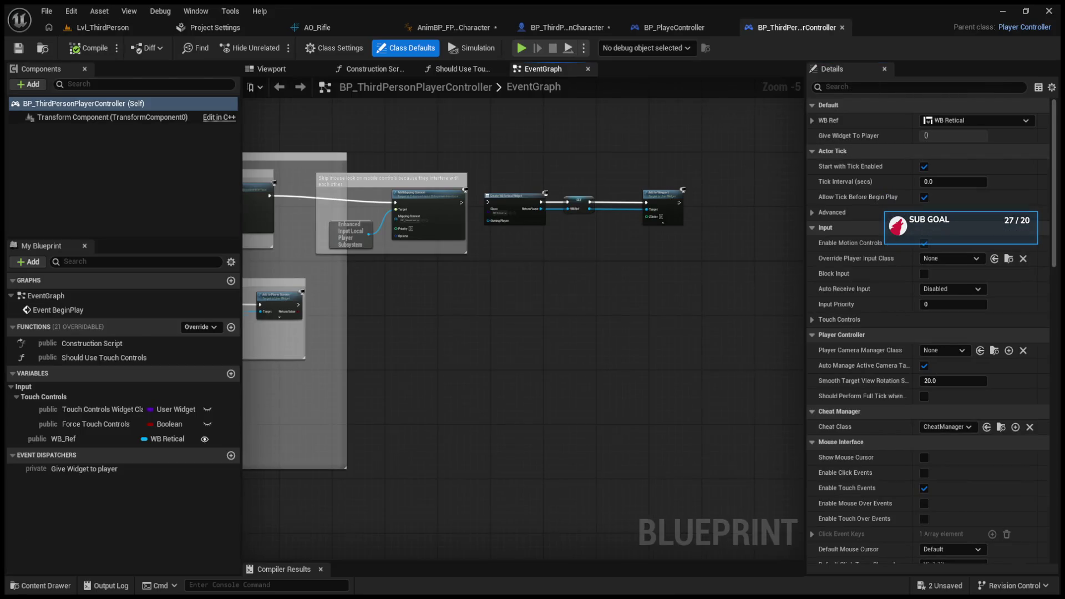
- Delete the widget nodes at the chain's end and jump to the IMC_Default mapping context asset
{"action": "left_click_drag", "start_coordinate": [594, 227], "coordinate": [770, 308]}
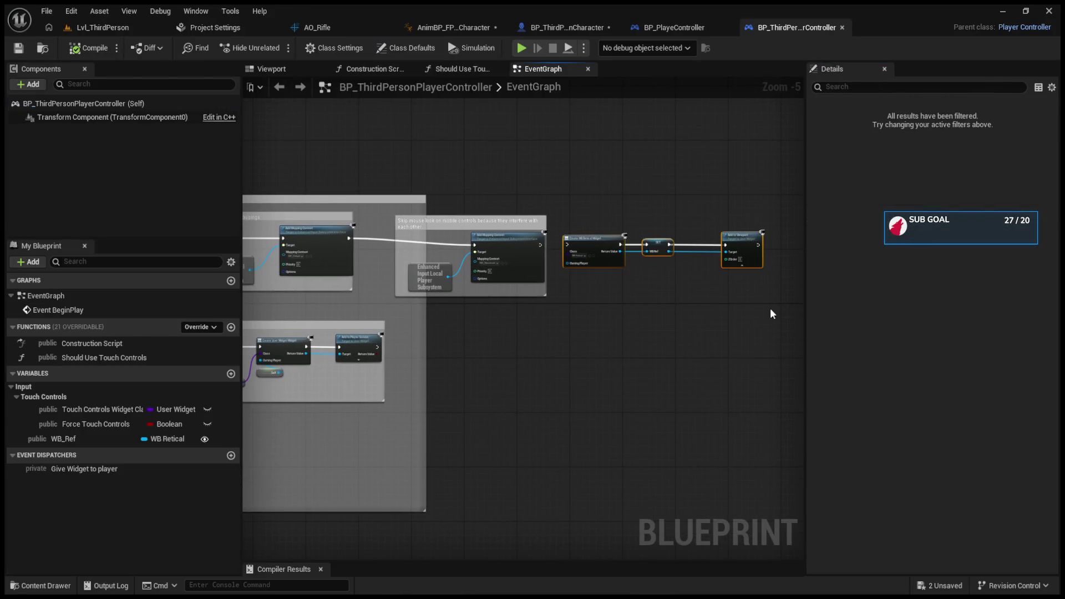
{"action": "key", "text": "Delete"}
{"action": "scroll", "coordinate": [444, 261], "scroll_direction": "up", "scroll_amount": 3}
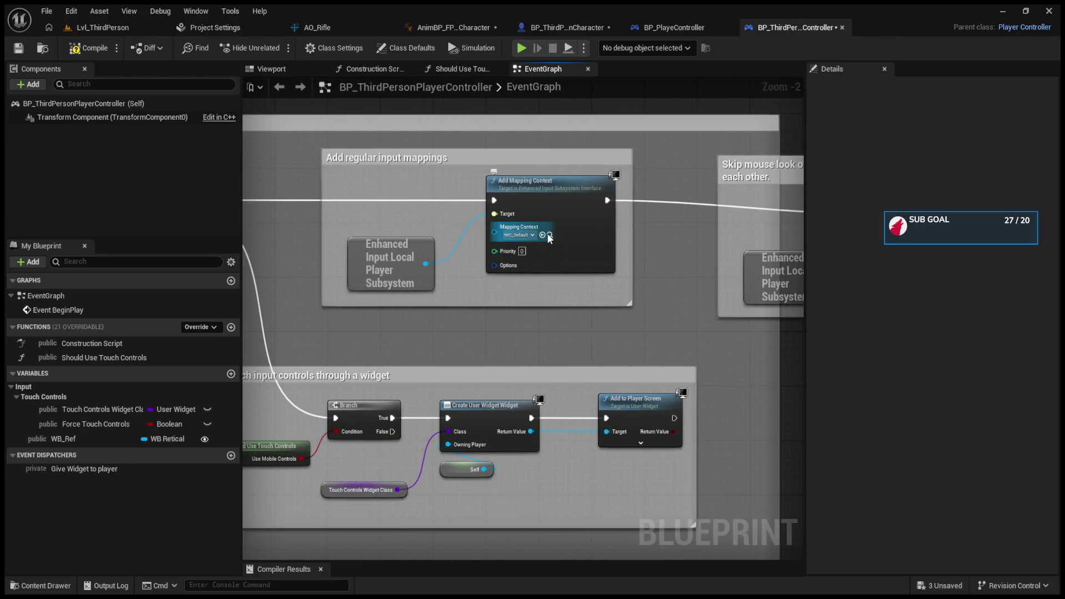
{"action": "left_click", "coordinate": [548, 235]}
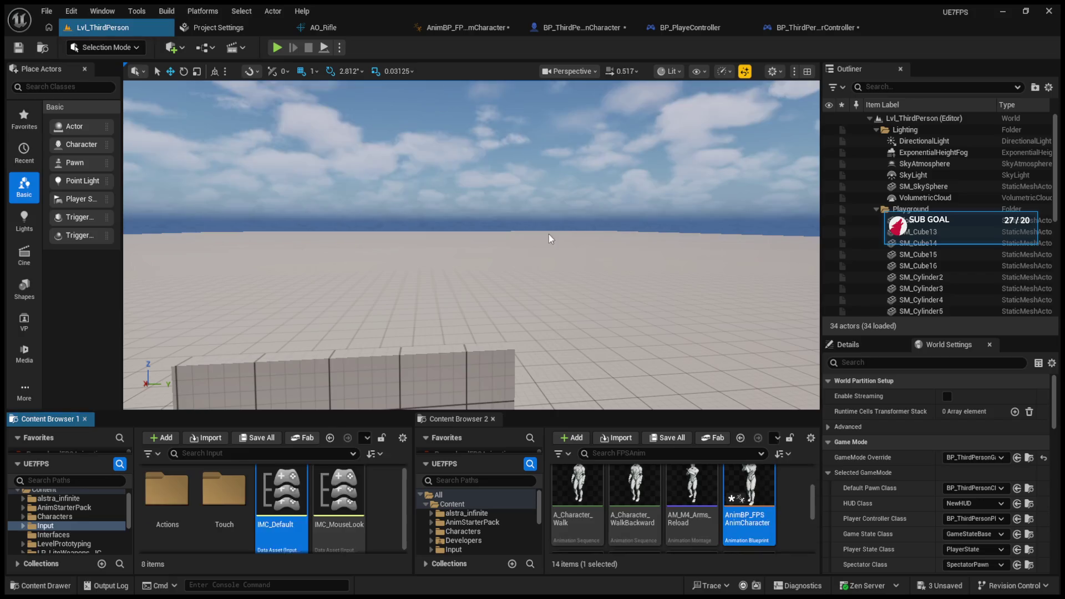
- Open IMC_MouseLook and confirm its Mouse XY 2D-Axis Negate modifier flips only Y
{"action": "double_click", "coordinate": [305, 496]}
{"action": "left_click", "coordinate": [103, 27]}
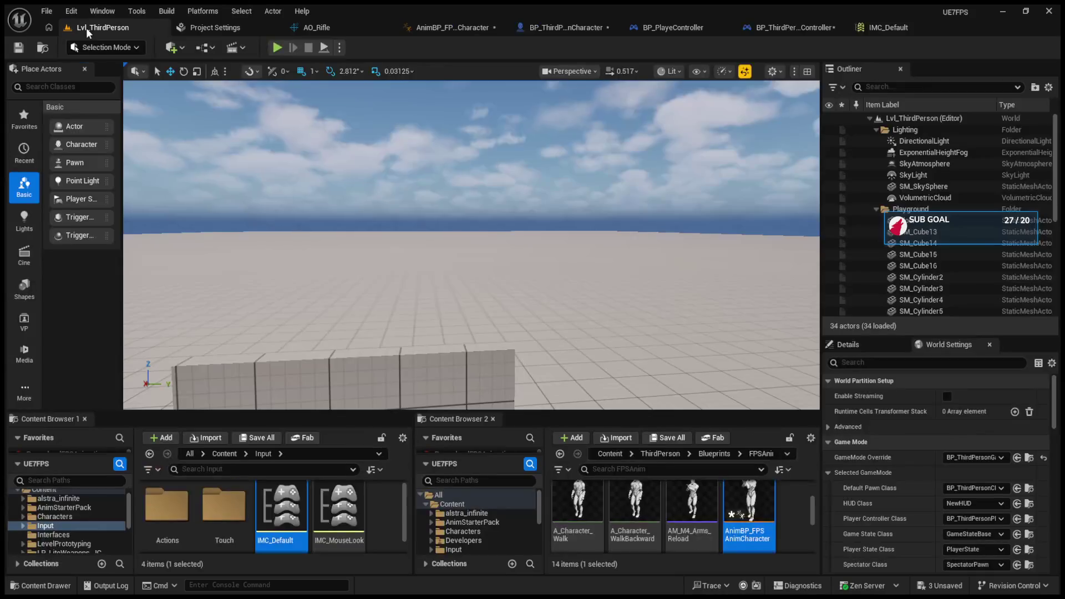
{"action": "left_click", "coordinate": [342, 540]}
{"action": "double_click", "coordinate": [343, 540]}
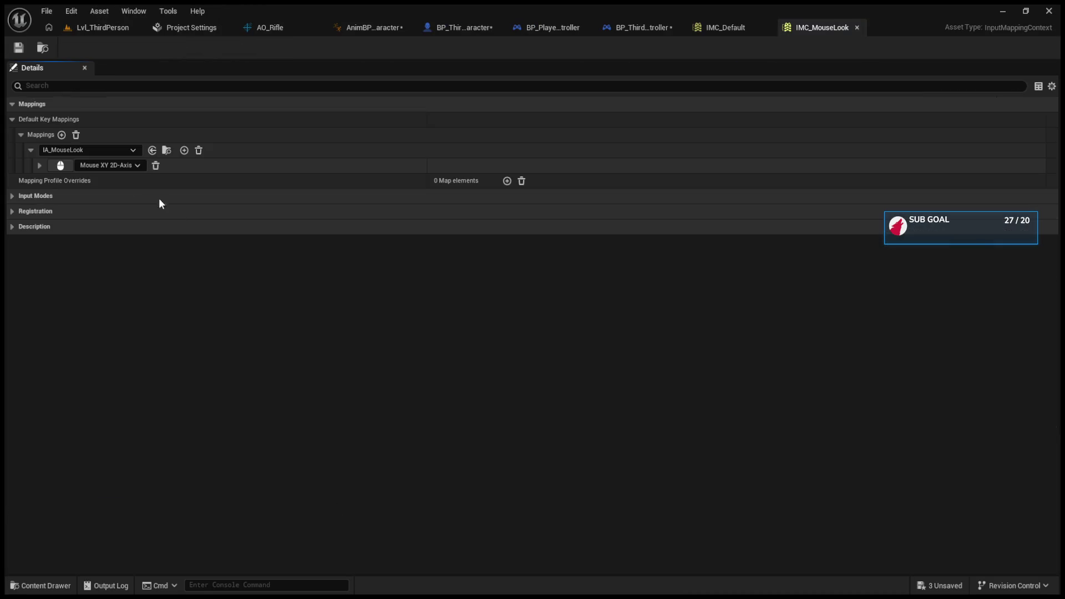
{"action": "left_click", "coordinate": [39, 166]}
{"action": "left_click", "coordinate": [48, 196]}
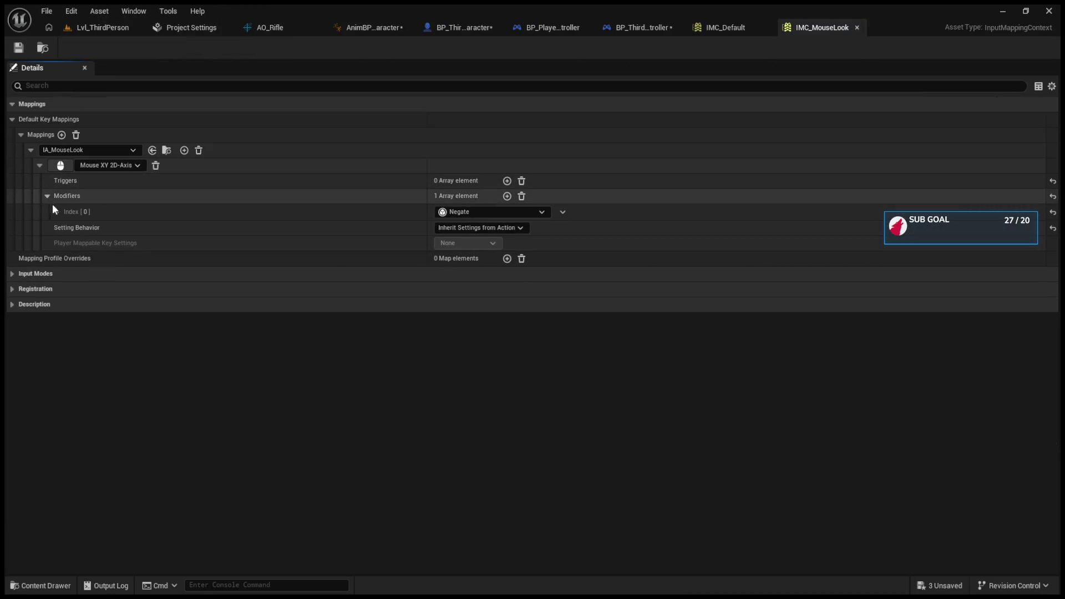
{"action": "left_click", "coordinate": [55, 211]}
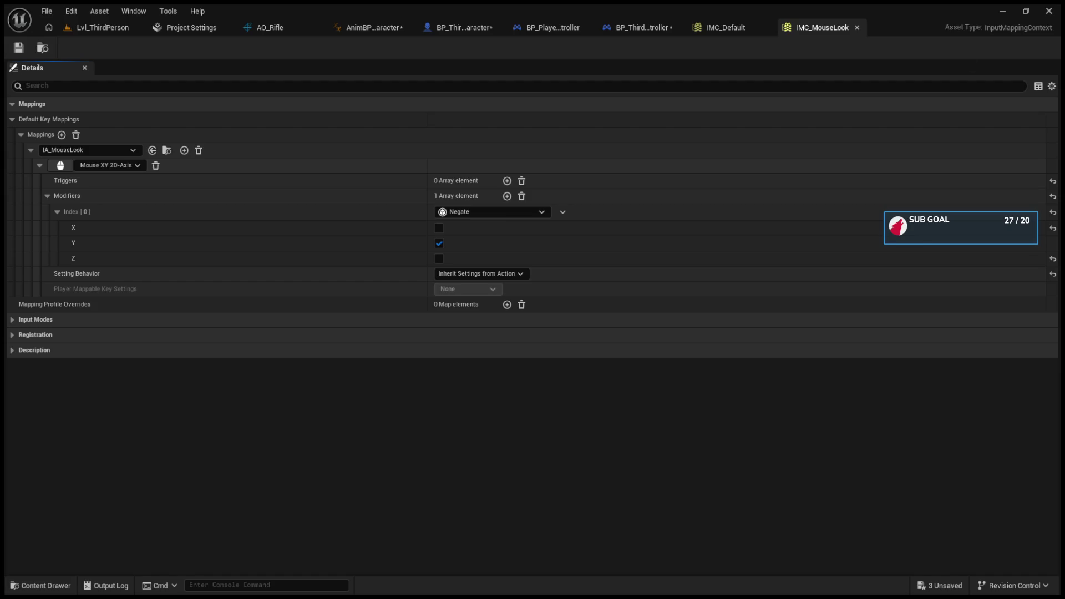
{"action": "left_click", "coordinate": [131, 26]}
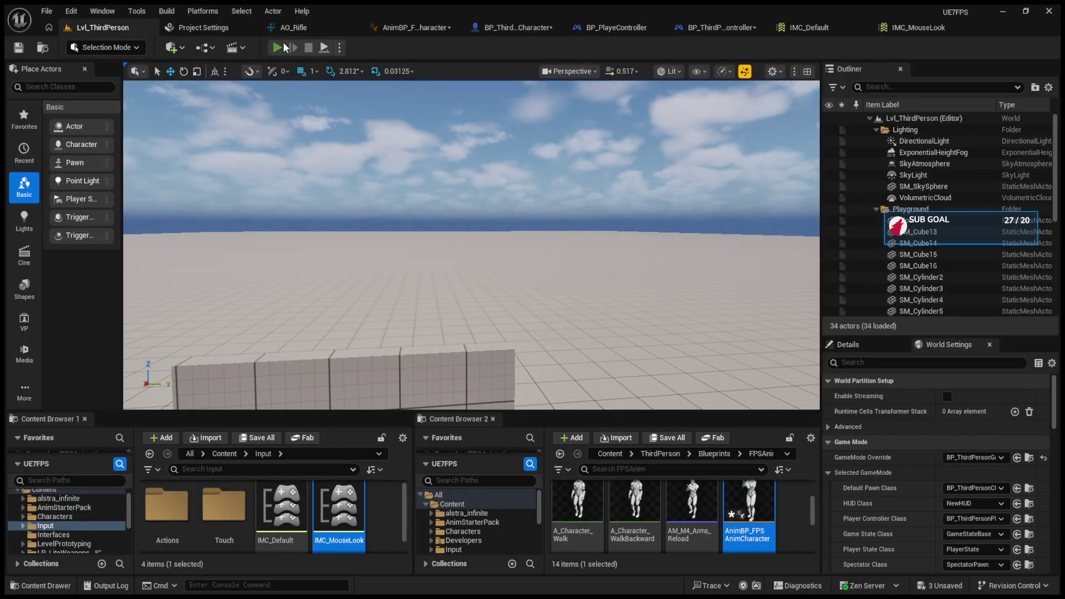
{"action": "left_click", "coordinate": [285, 48]}
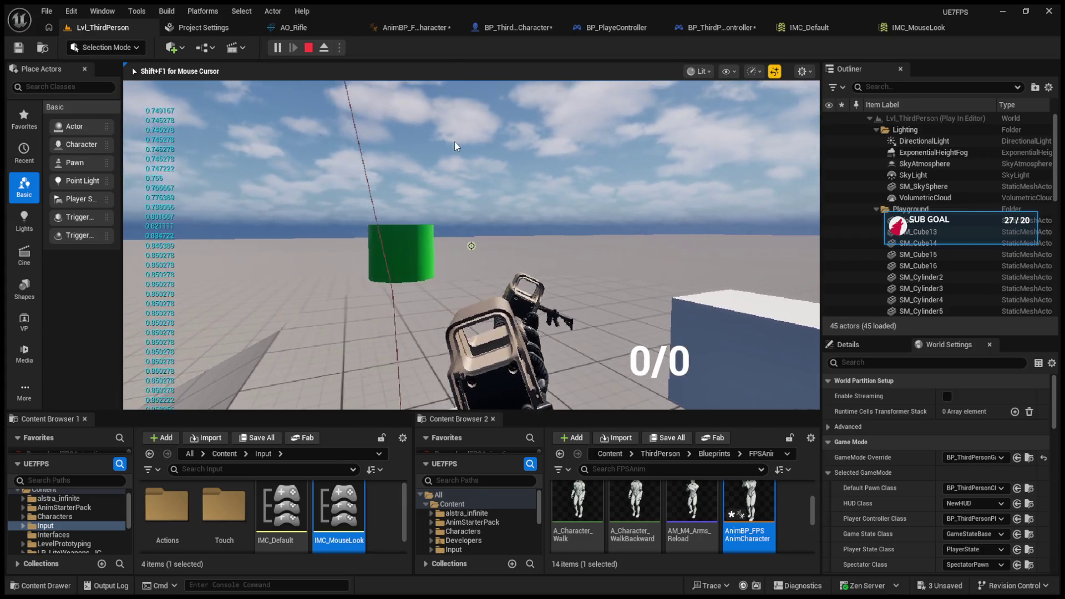
{"action": "key", "text": "Escape"}
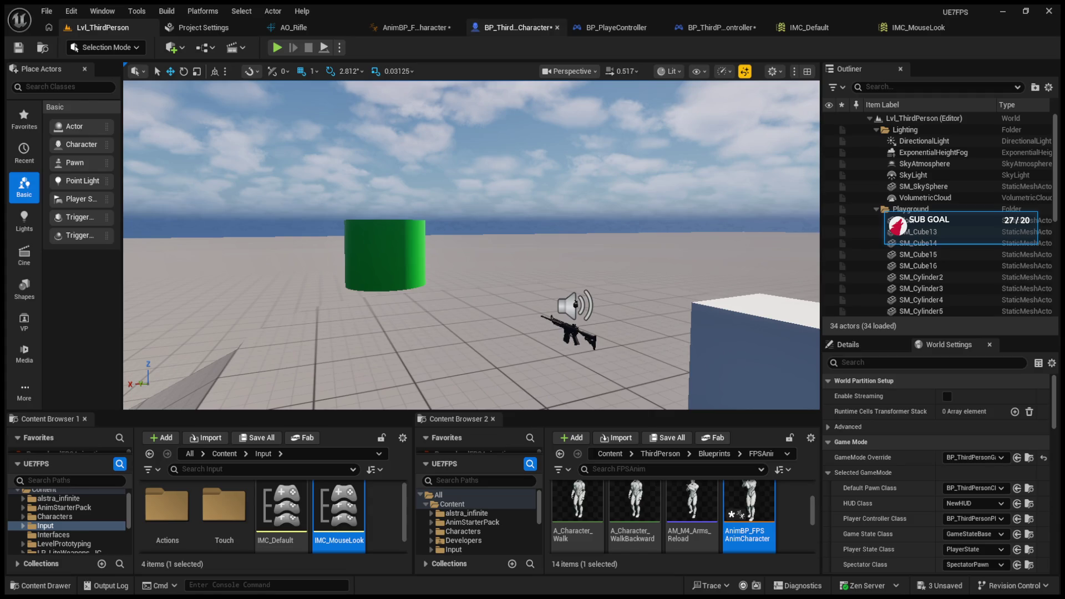
{"action": "left_click", "coordinate": [326, 22]}
{"action": "left_click", "coordinate": [421, 27]}
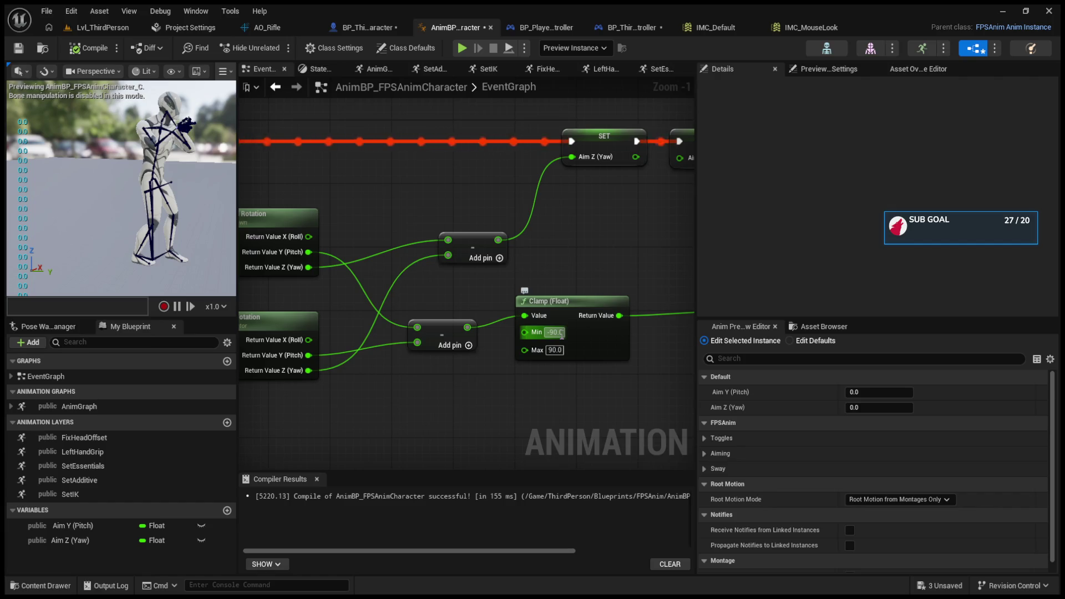
- Detach the divide node from Clamp, reposition both nodes, and feed the subtraction into divide
{"action": "left_click_drag", "start_coordinate": [562, 334], "coordinate": [448, 317]}
{"action": "left_click", "coordinate": [607, 292], "text": "alt"}
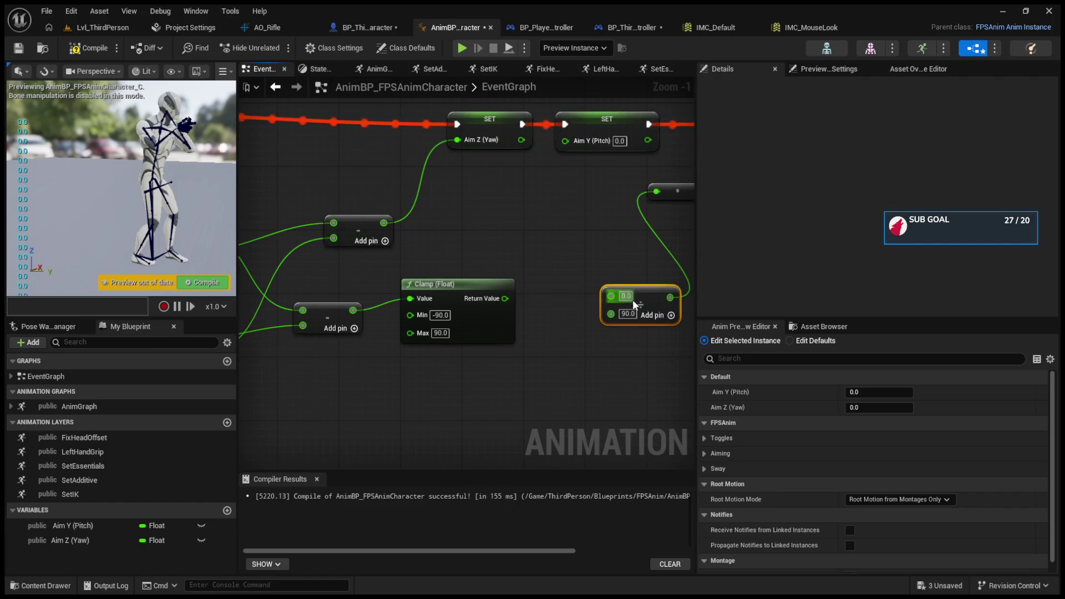
{"action": "left_click", "coordinate": [670, 298], "text": "alt"}
{"action": "left_click_drag", "start_coordinate": [632, 325], "coordinate": [439, 412]}
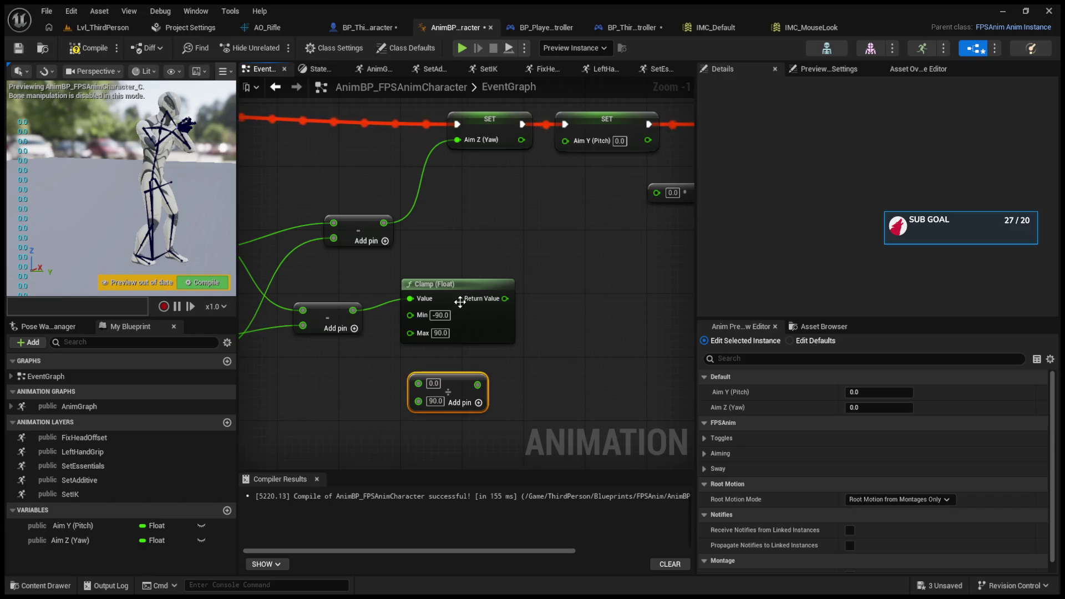
{"action": "left_click_drag", "start_coordinate": [463, 288], "coordinate": [570, 288]}
{"action": "mouse_move", "coordinate": [353, 310]}
{"action": "left_mouse_down"}
{"action": "mouse_move", "coordinate": [419, 383]}
{"action": "mouse_move", "coordinate": [518, 299]}
{"action": "left_mouse_up"}
{"action": "left_click", "coordinate": [549, 315]}
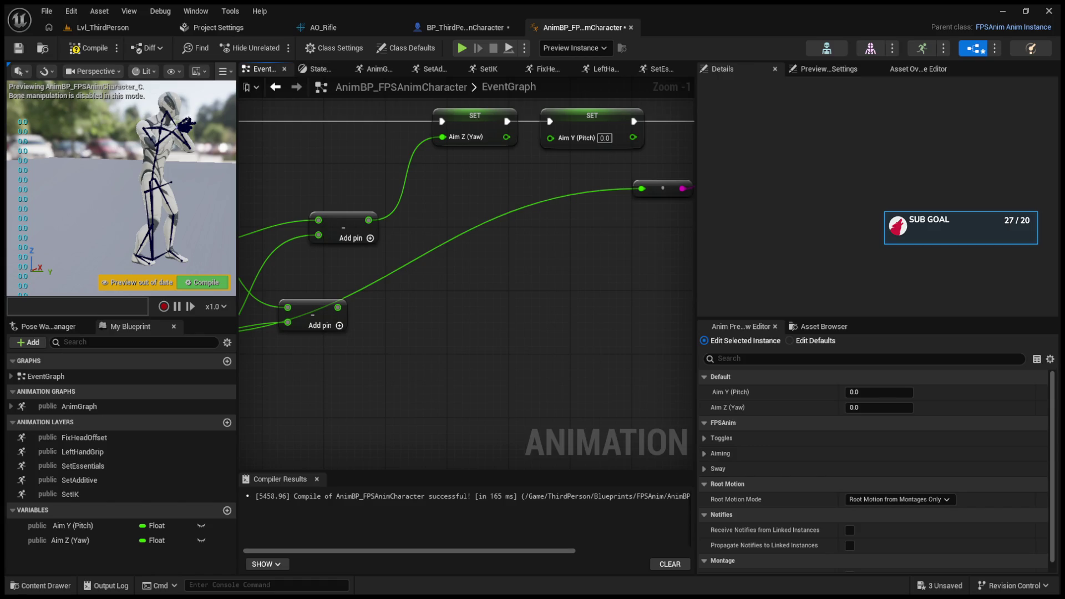
- Delete both subtract nodes and recombine the split return pins on Get Actor and Get Control Rotation
{"action": "mouse_move", "coordinate": [371, 371]}
{"action": "left_mouse_down"}
{"action": "mouse_move", "coordinate": [516, 388]}
{"action": "mouse_move", "coordinate": [668, 348]}
{"action": "left_mouse_up"}
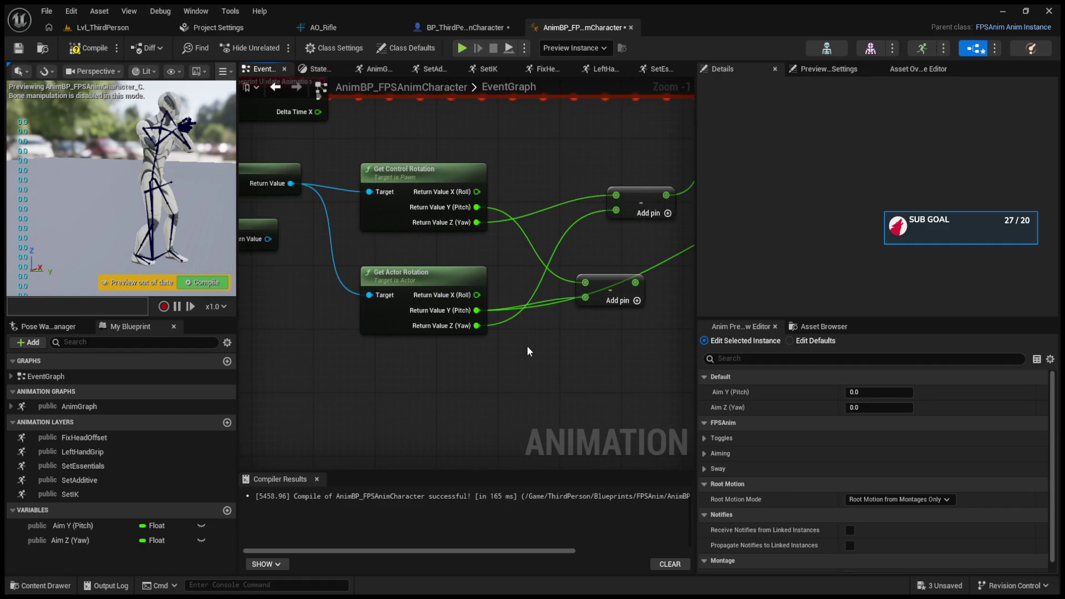
{"action": "mouse_move", "coordinate": [587, 183]}
{"action": "left_mouse_down"}
{"action": "mouse_move", "coordinate": [425, 218]}
{"action": "mouse_move", "coordinate": [531, 366]}
{"action": "mouse_move", "coordinate": [596, 360]}
{"action": "left_mouse_up"}
{"action": "key", "text": "Delete"}
{"action": "left_click", "coordinate": [416, 353], "text": "alt"}
{"action": "right_click", "coordinate": [416, 354]}
{"action": "left_click", "coordinate": [440, 398]}
{"action": "right_click", "coordinate": [417, 266]}
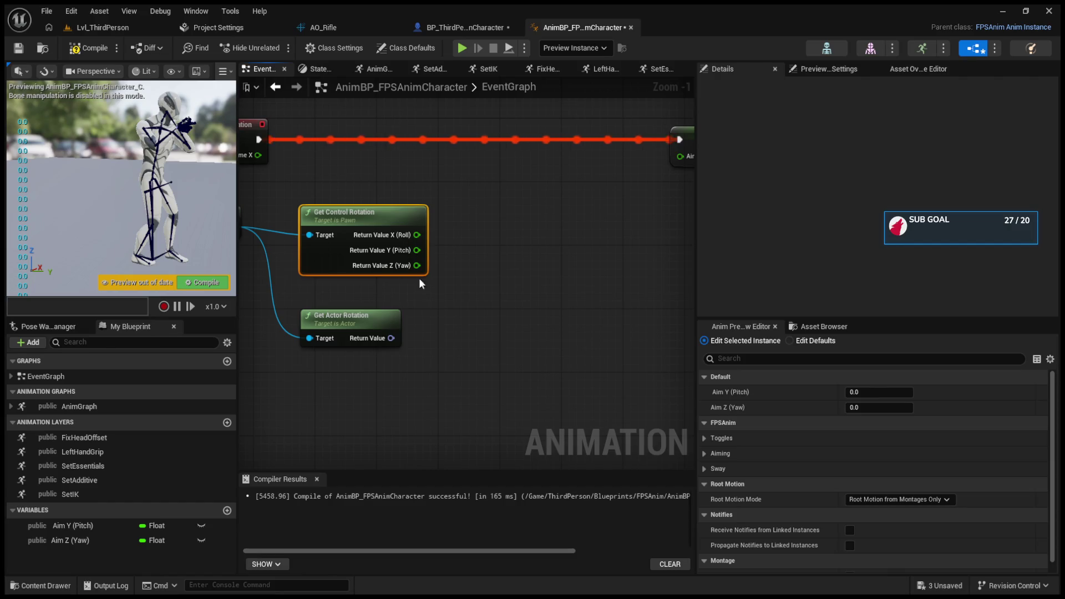
{"action": "left_click", "coordinate": [423, 292]}
- Add a Delta (Rotator) of control and actor rotation, wiring its outputs to Aim Y and Aim Z
{"action": "left_click_drag", "start_coordinate": [392, 235], "coordinate": [457, 285]}
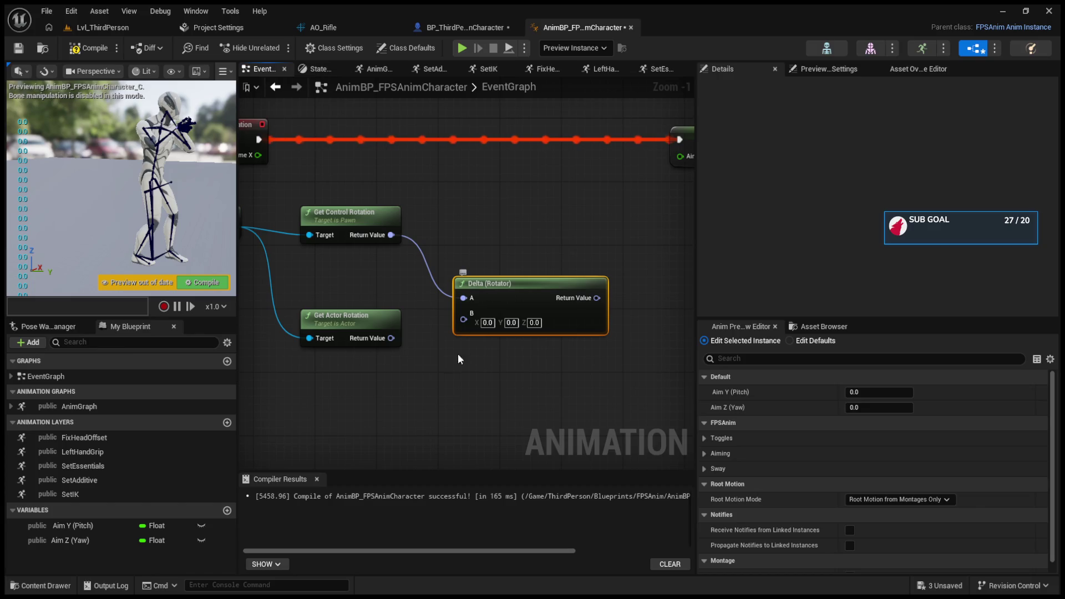
{"action": "left_click_drag", "start_coordinate": [392, 338], "coordinate": [465, 321]}
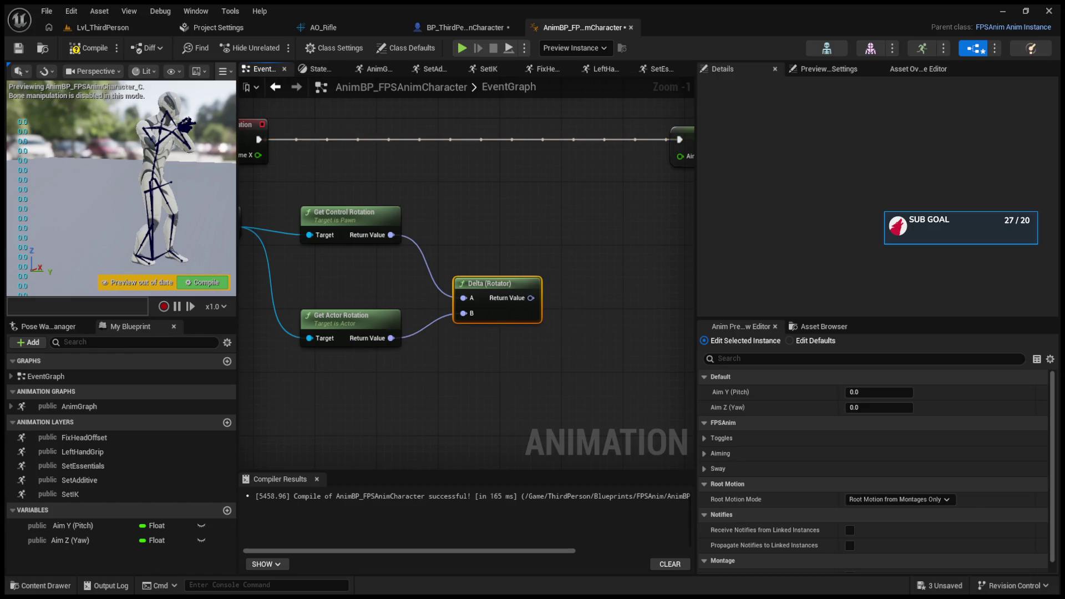
{"action": "mouse_move", "coordinate": [551, 344]}
{"action": "left_mouse_down"}
{"action": "mouse_move", "coordinate": [551, 278]}
{"action": "mouse_move", "coordinate": [398, 294]}
{"action": "mouse_move", "coordinate": [511, 326]}
{"action": "mouse_move", "coordinate": [459, 228]}
{"action": "mouse_move", "coordinate": [569, 267]}
{"action": "left_mouse_up"}
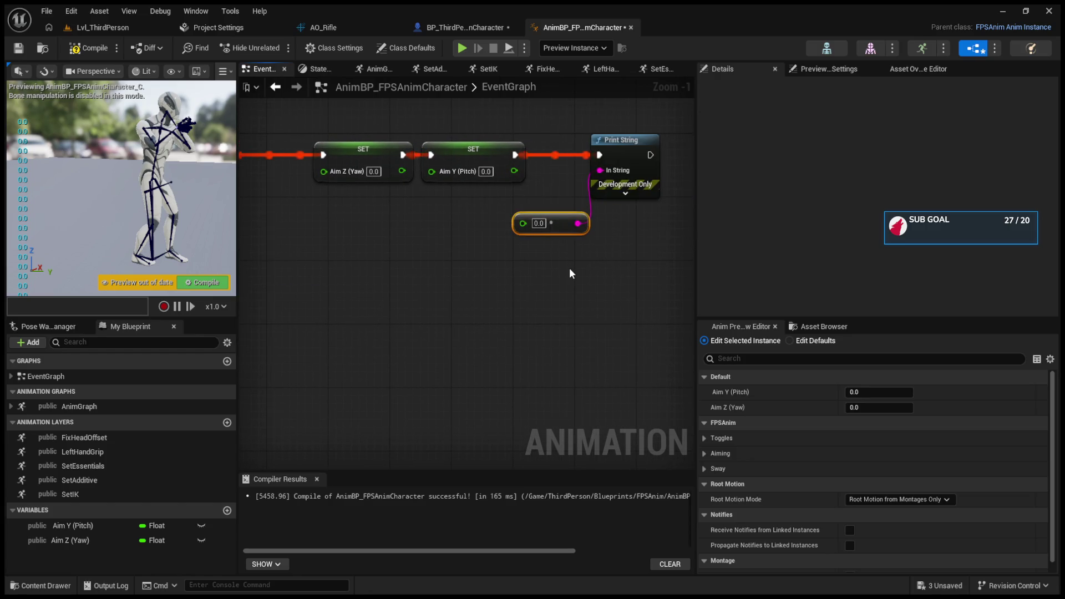
{"action": "key", "text": "Delete"}
{"action": "left_click_drag", "start_coordinate": [486, 286], "coordinate": [565, 317]}
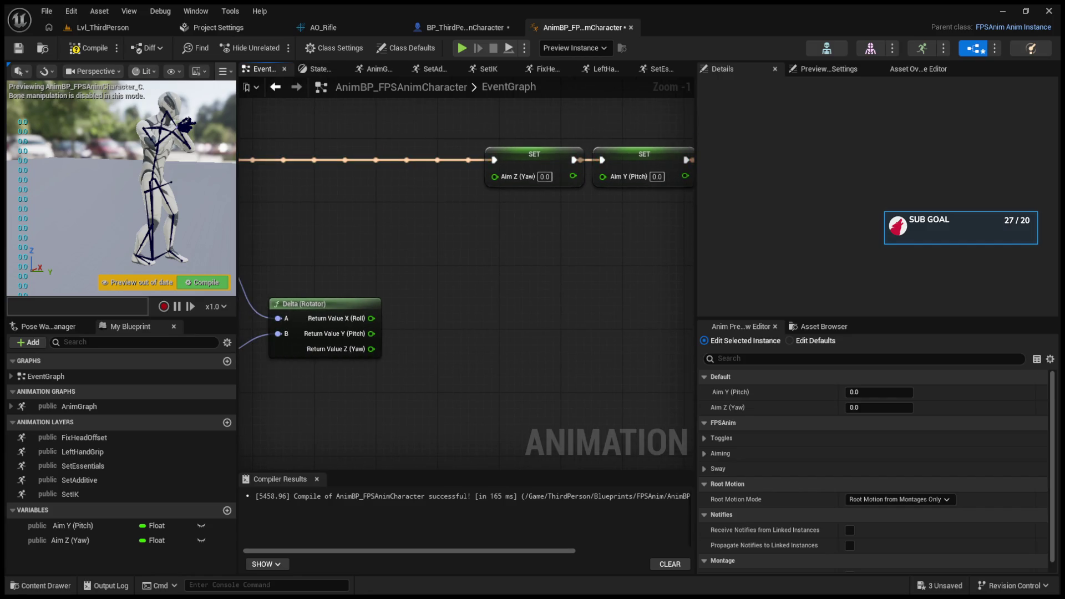
{"action": "mouse_move", "coordinate": [371, 349]}
{"action": "left_mouse_down"}
{"action": "mouse_move", "coordinate": [619, 192]}
{"action": "mouse_move", "coordinate": [618, 178]}
{"action": "left_mouse_up"}
{"action": "mouse_move", "coordinate": [371, 334]}
{"action": "left_mouse_down"}
{"action": "mouse_move", "coordinate": [510, 192]}
{"action": "mouse_move", "coordinate": [508, 176]}
{"action": "left_mouse_up"}
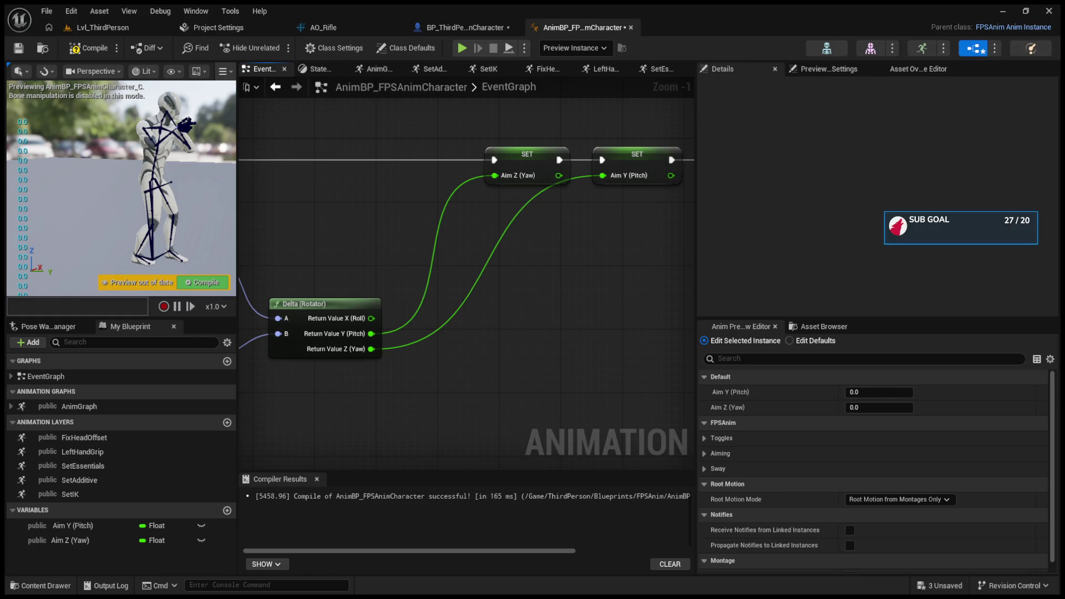
- Print the Aim Z (Yaw) value for debugging and compile the anim blueprint
{"action": "left_click", "coordinate": [83, 437]}
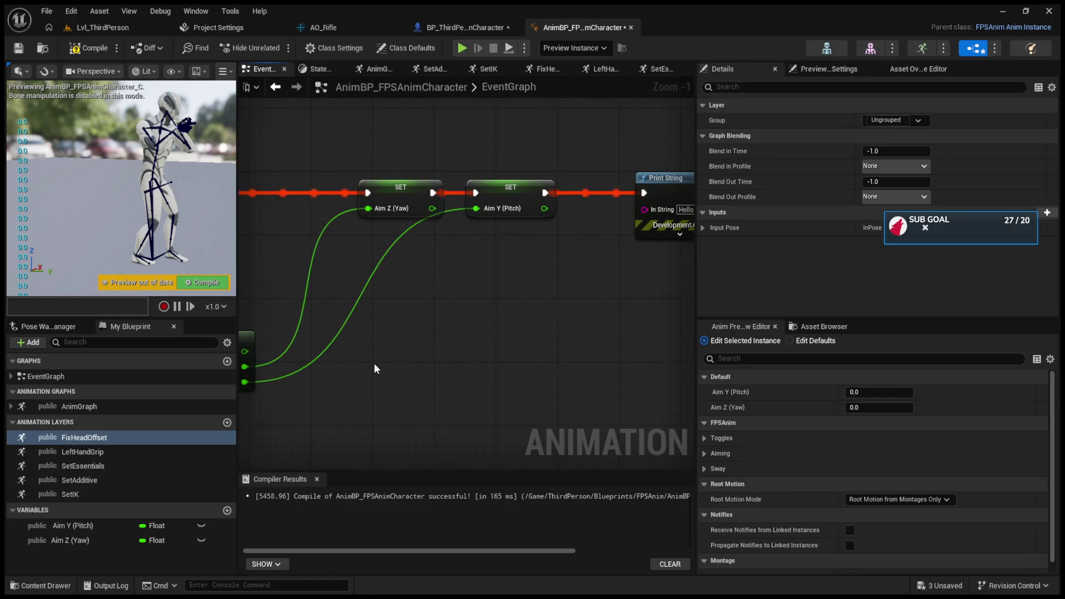
{"action": "left_click_drag", "start_coordinate": [573, 151], "coordinate": [632, 130]}
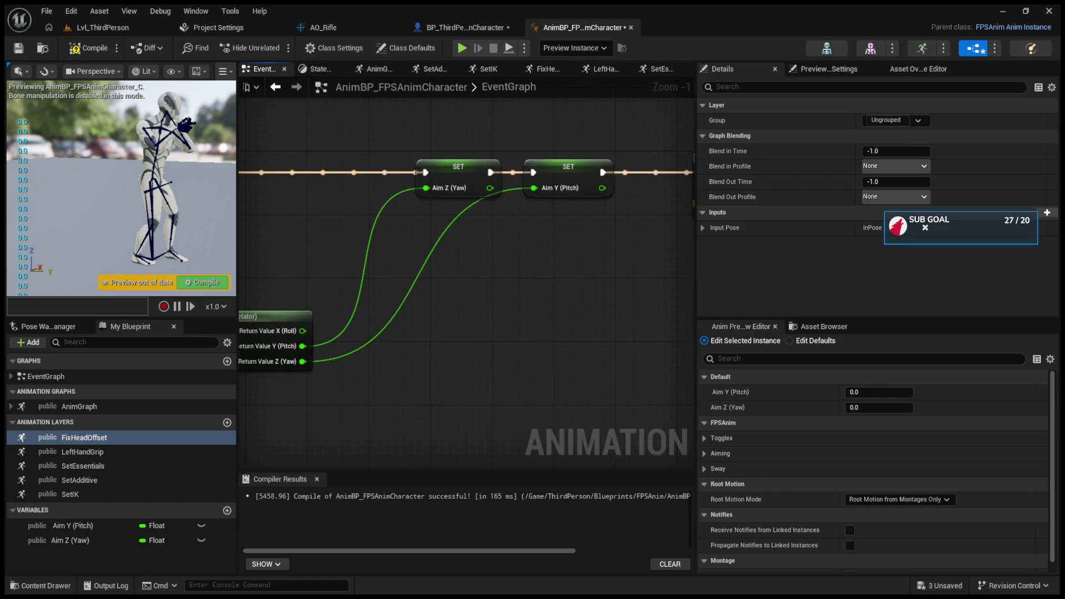
{"action": "mouse_move", "coordinate": [490, 187]}
{"action": "left_mouse_down"}
{"action": "mouse_move", "coordinate": [684, 247]}
{"action": "mouse_move", "coordinate": [647, 189]}
{"action": "left_mouse_up"}
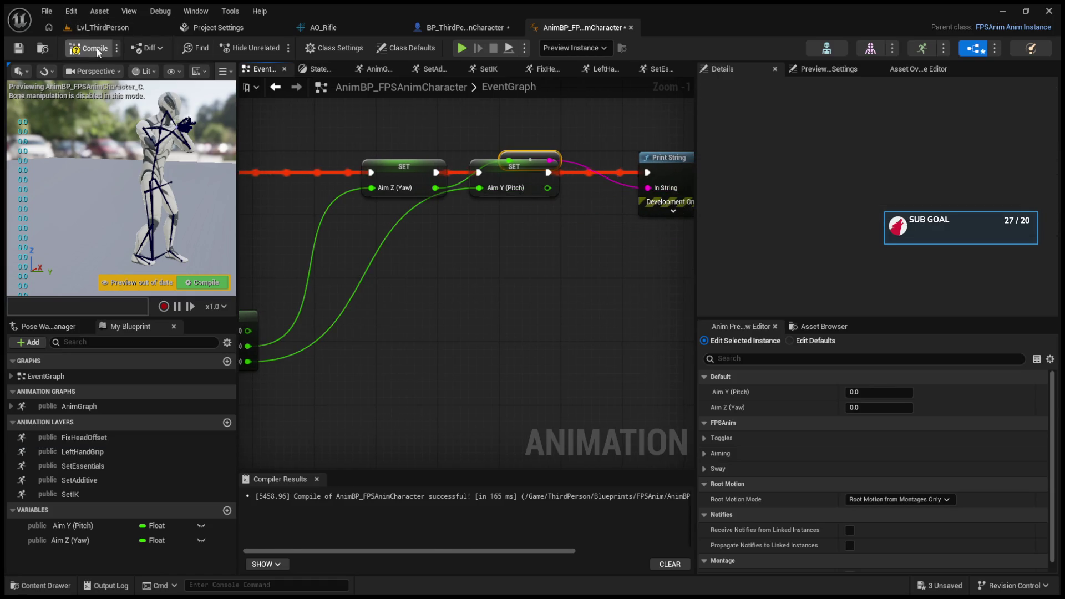
{"action": "left_click", "coordinate": [89, 27]}
{"action": "left_click", "coordinate": [275, 48]}
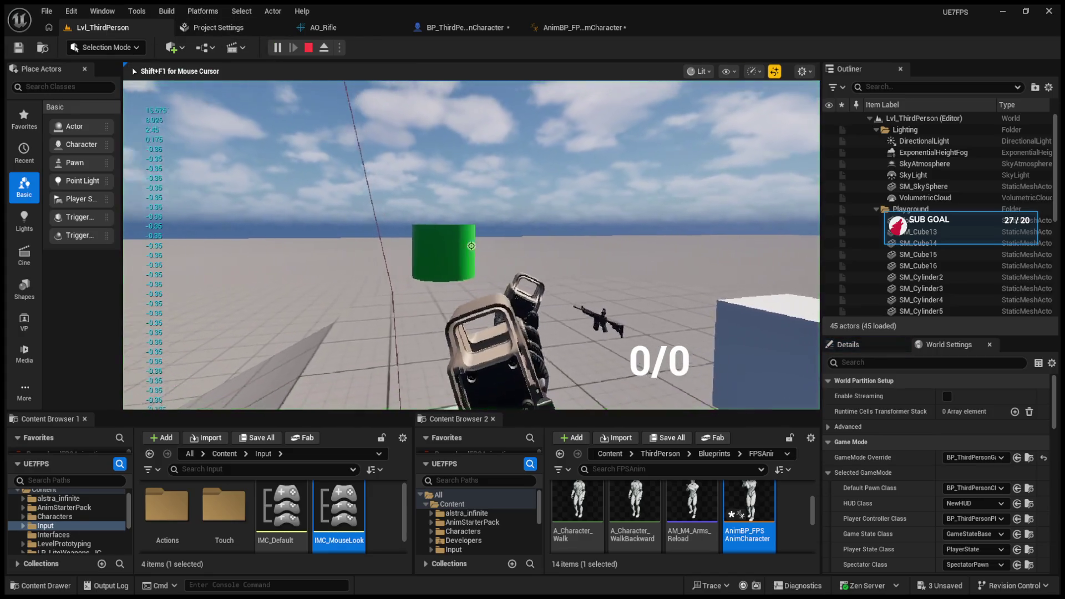
{"action": "mouse_move", "coordinate": [472, 246]}
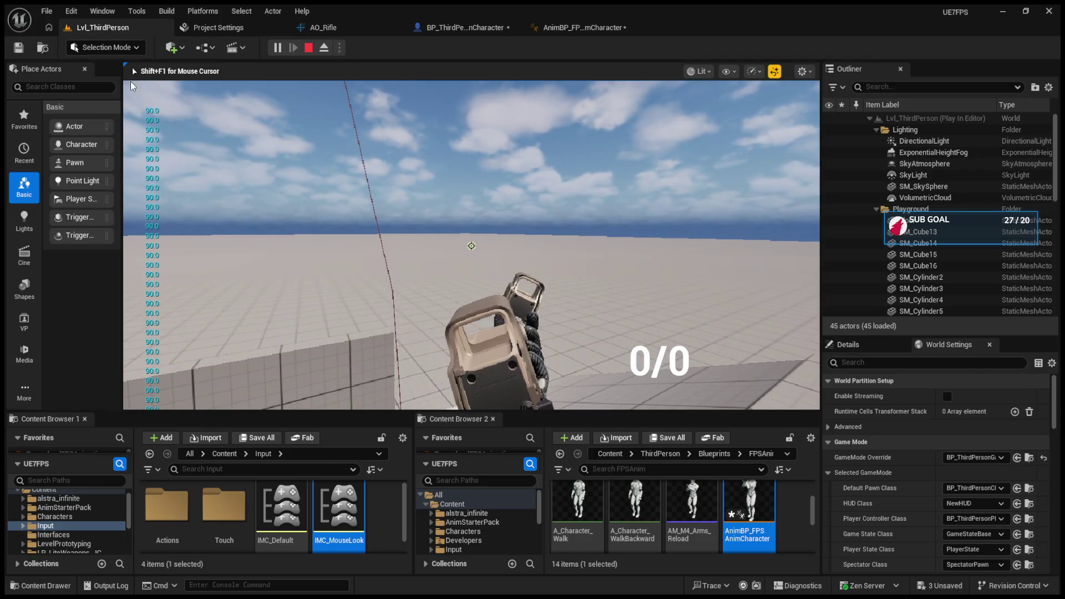
{"action": "key", "text": "Escape"}
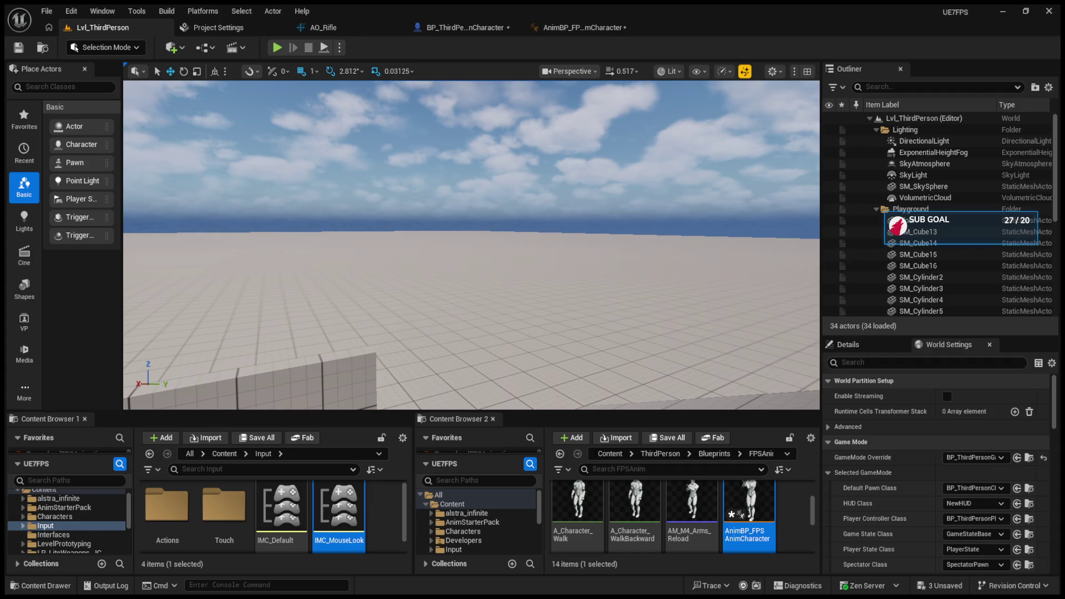
{"action": "left_click", "coordinate": [583, 27]}
- Pan across the Update Animation, rotation getters and SET nodes, then play Lvl_ThirdPerson
{"action": "left_click_drag", "start_coordinate": [399, 324], "coordinate": [577, 321]}
{"action": "left_click_drag", "start_coordinate": [482, 330], "coordinate": [657, 327]}
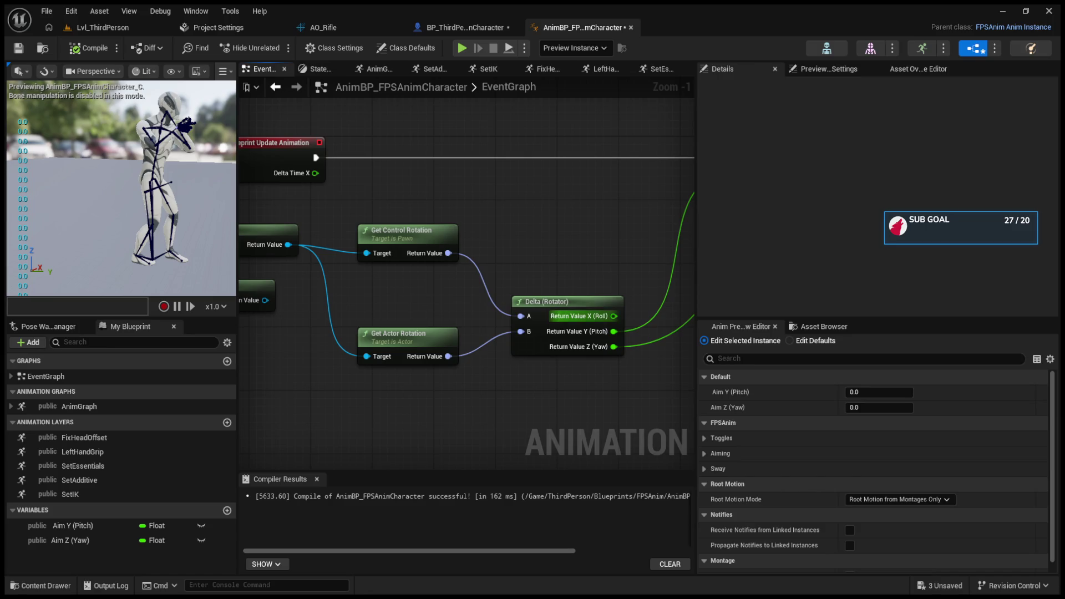
{"action": "left_click_drag", "start_coordinate": [619, 275], "coordinate": [515, 274]}
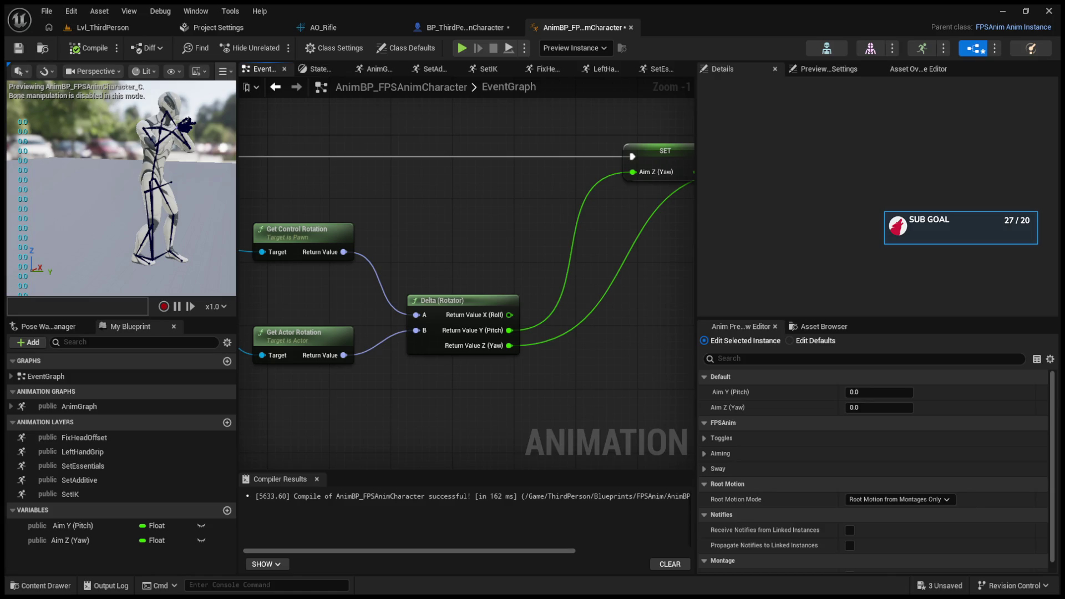
{"action": "left_click", "coordinate": [135, 25]}
{"action": "left_click", "coordinate": [276, 48]}
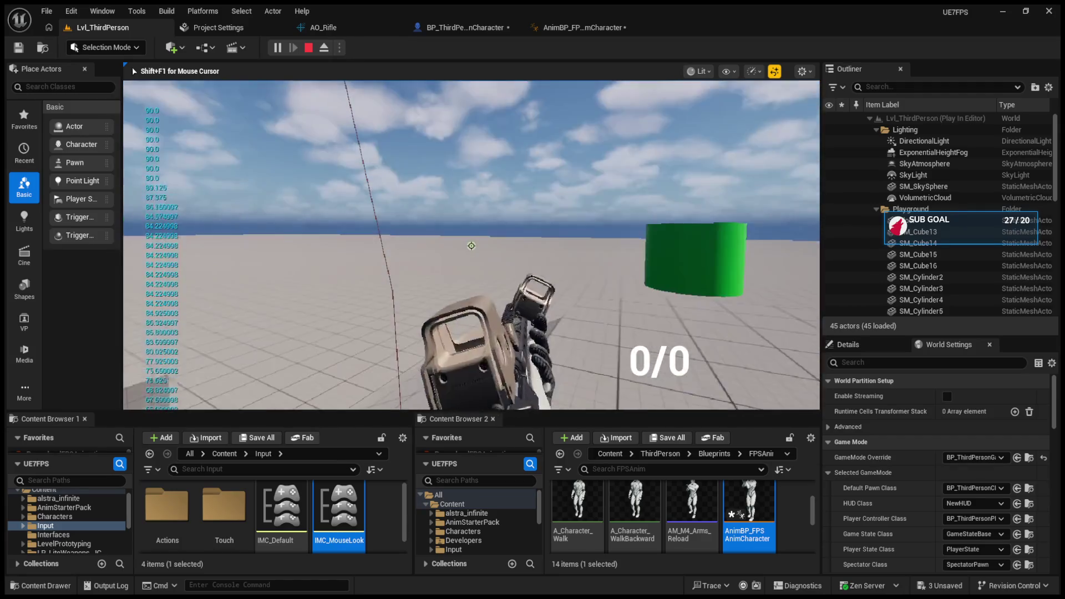
- End the running play test and switch to the AnimBP_FPSAnimCharacter event graph
{"action": "key", "text": "Escape"}
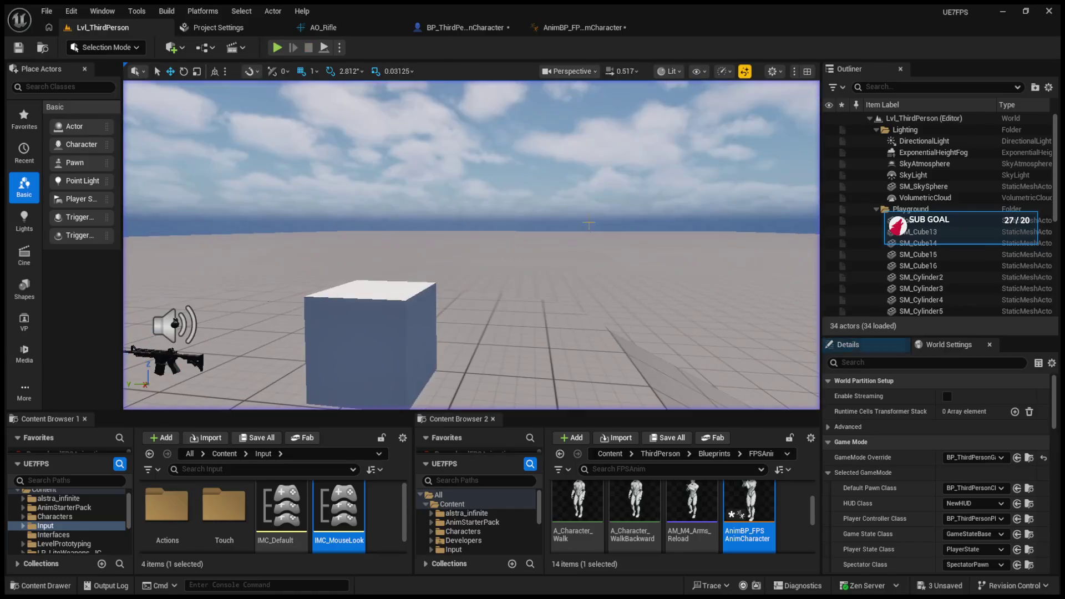
{"action": "left_click", "coordinate": [583, 27]}
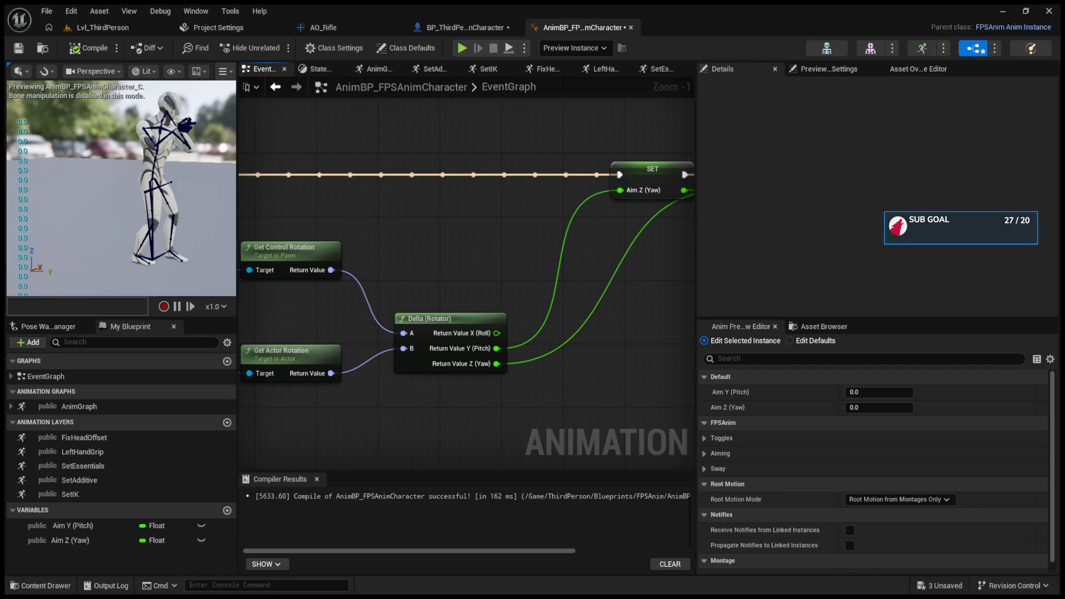
- Delete the Aim Y (Pitch) SET node and add an Add node from the Delta pitch output
{"action": "left_click_drag", "start_coordinate": [488, 261], "coordinate": [448, 243]}
{"action": "mouse_move", "coordinate": [509, 321]}
{"action": "left_mouse_down"}
{"action": "mouse_move", "coordinate": [457, 264]}
{"action": "mouse_move", "coordinate": [428, 292]}
{"action": "mouse_move", "coordinate": [500, 237]}
{"action": "mouse_move", "coordinate": [589, 235]}
{"action": "mouse_move", "coordinate": [629, 221]}
{"action": "left_mouse_up"}
{"action": "left_click", "coordinate": [525, 268]}
{"action": "left_click", "coordinate": [500, 185]}
{"action": "key", "text": "Delete"}
{"action": "left_click_drag", "start_coordinate": [376, 311], "coordinate": [474, 310]}
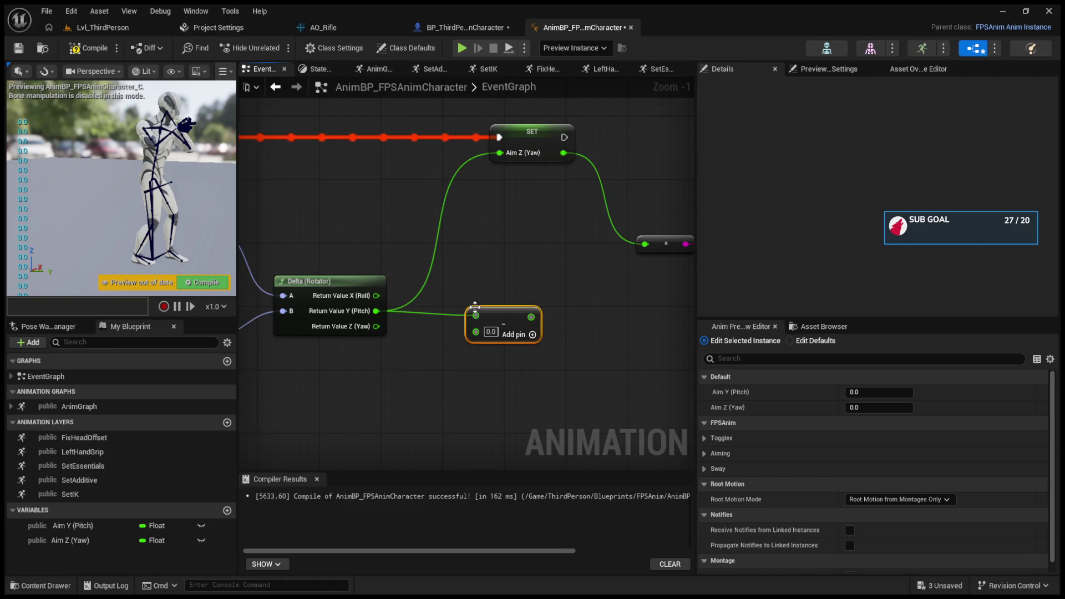
- Run a quick play-test in the Lvl_ThirdPerson level
{"action": "left_click", "coordinate": [105, 27]}
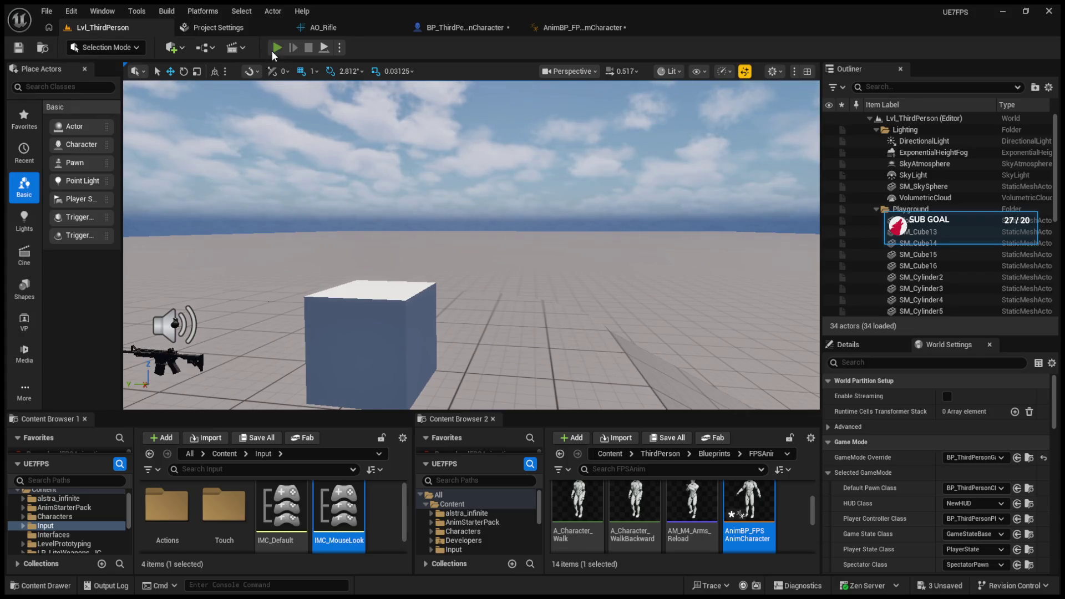
{"action": "left_click", "coordinate": [277, 48]}
{"action": "key", "text": "shift+F1"}
- Wire the SET node's execution output to Print String and play-test the printed pitch values
{"action": "left_click", "coordinate": [560, 27]}
{"action": "mouse_move", "coordinate": [583, 168]}
{"action": "left_mouse_down"}
{"action": "mouse_move", "coordinate": [428, 179]}
{"action": "mouse_move", "coordinate": [633, 148]}
{"action": "mouse_move", "coordinate": [621, 148]}
{"action": "left_mouse_up"}
{"action": "left_click", "coordinate": [122, 31]}
{"action": "left_click", "coordinate": [276, 47]}
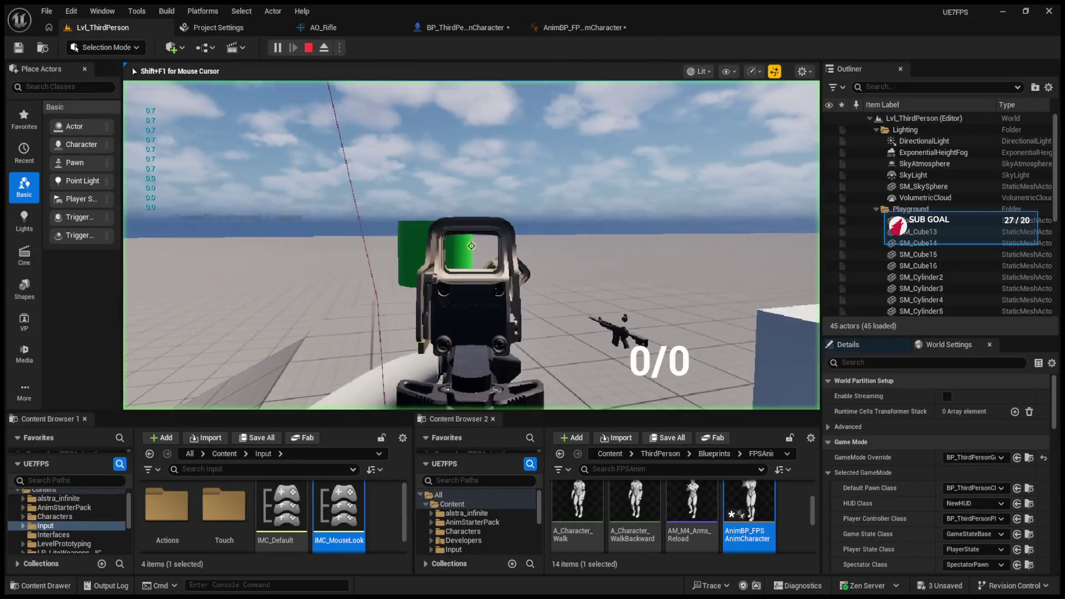
{"action": "key", "text": "w"}
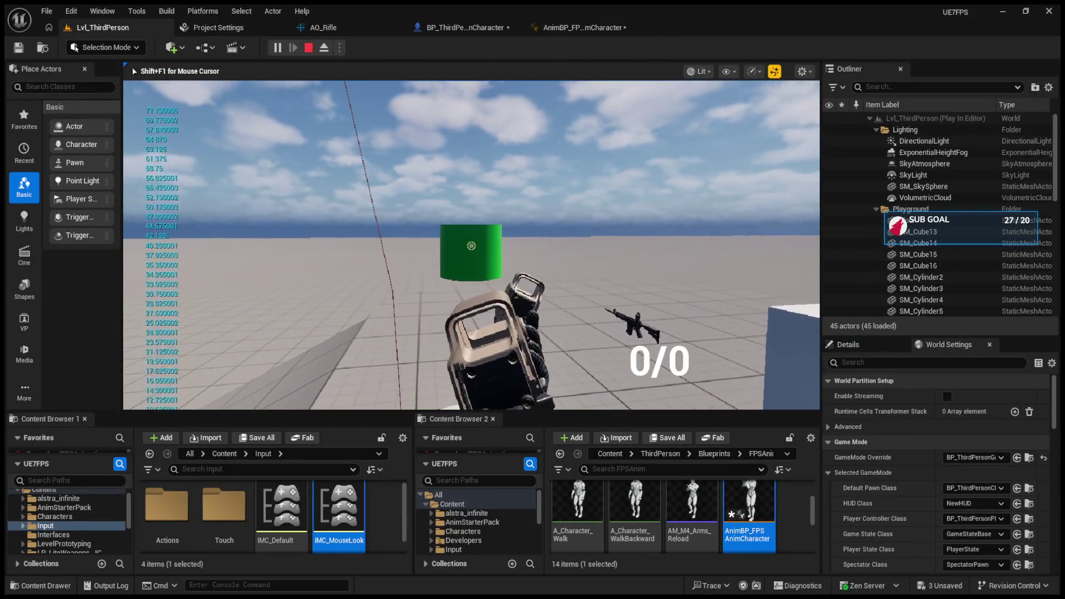
{"action": "key", "text": "w"}
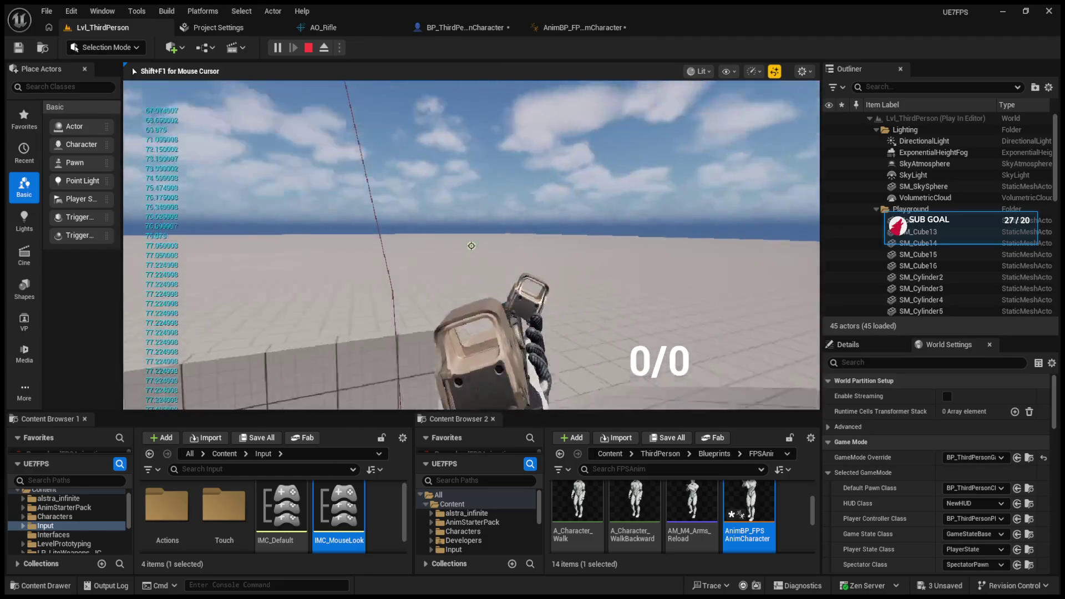
{"action": "key", "text": "Escape"}
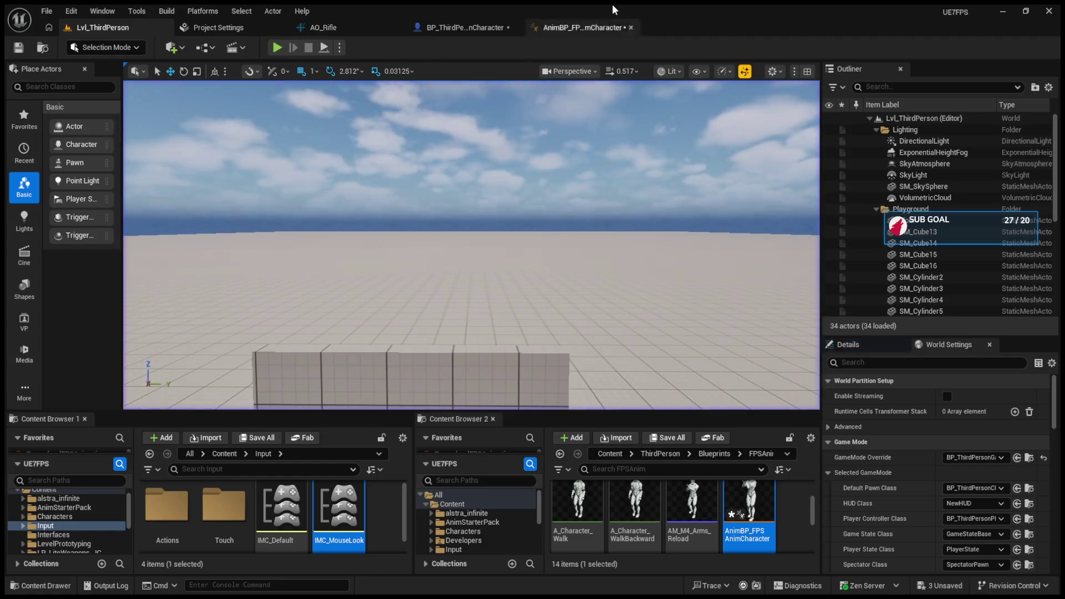
- Check the Delta (Rotator) node, then play-test again, firing and walking toward the green cube
{"action": "left_click", "coordinate": [589, 27]}
{"action": "mouse_move", "coordinate": [463, 195]}
{"action": "left_mouse_down"}
{"action": "mouse_move", "coordinate": [407, 309]}
{"action": "mouse_move", "coordinate": [443, 285]}
{"action": "left_mouse_up"}
{"action": "left_click", "coordinate": [125, 28]}
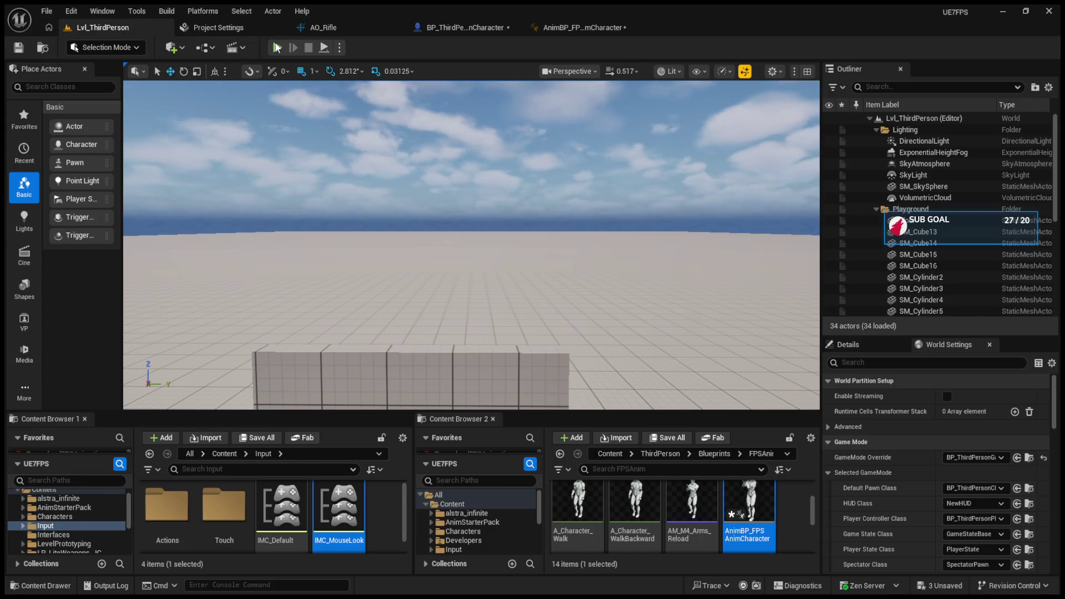
{"action": "left_click", "coordinate": [277, 47]}
{"action": "left_click", "coordinate": [322, 48]}
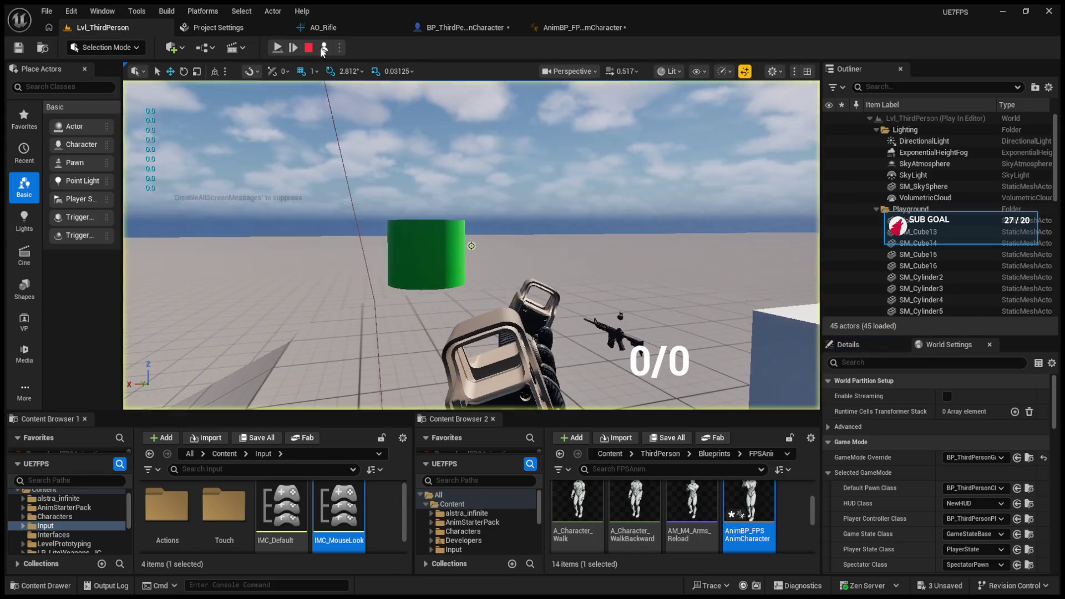
{"action": "key", "text": "F8"}
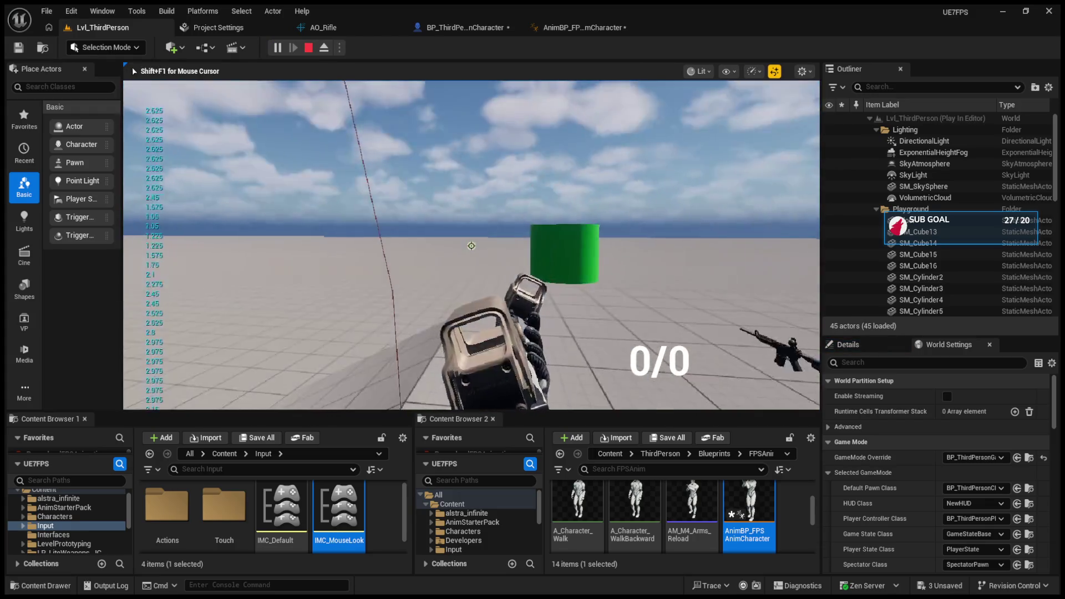
{"action": "left_click", "coordinate": [471, 246]}
{"action": "key", "text": "w"}
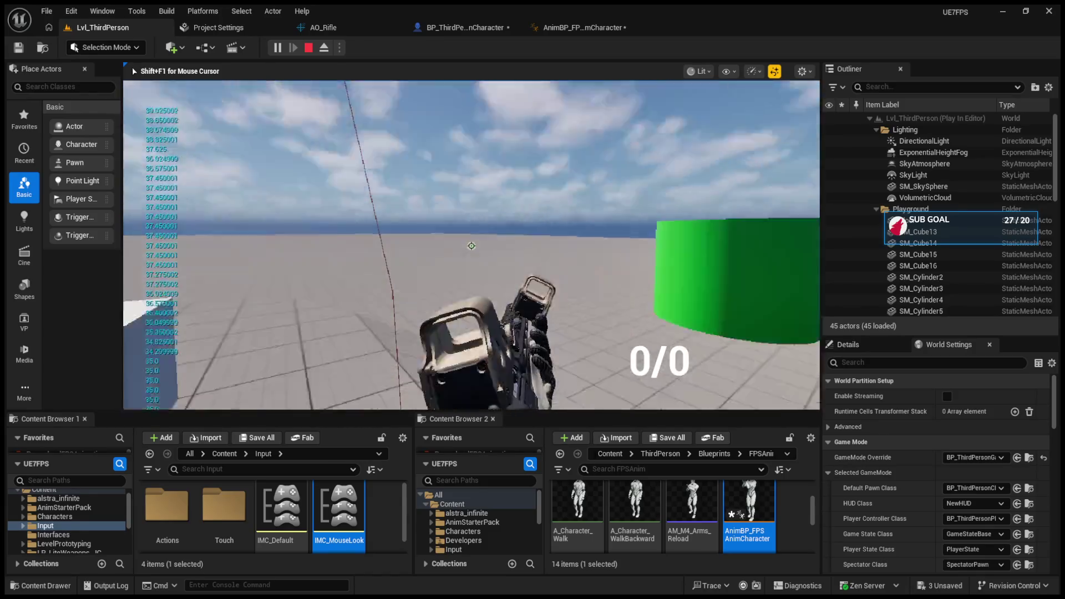
{"action": "key", "text": "shift+F1"}
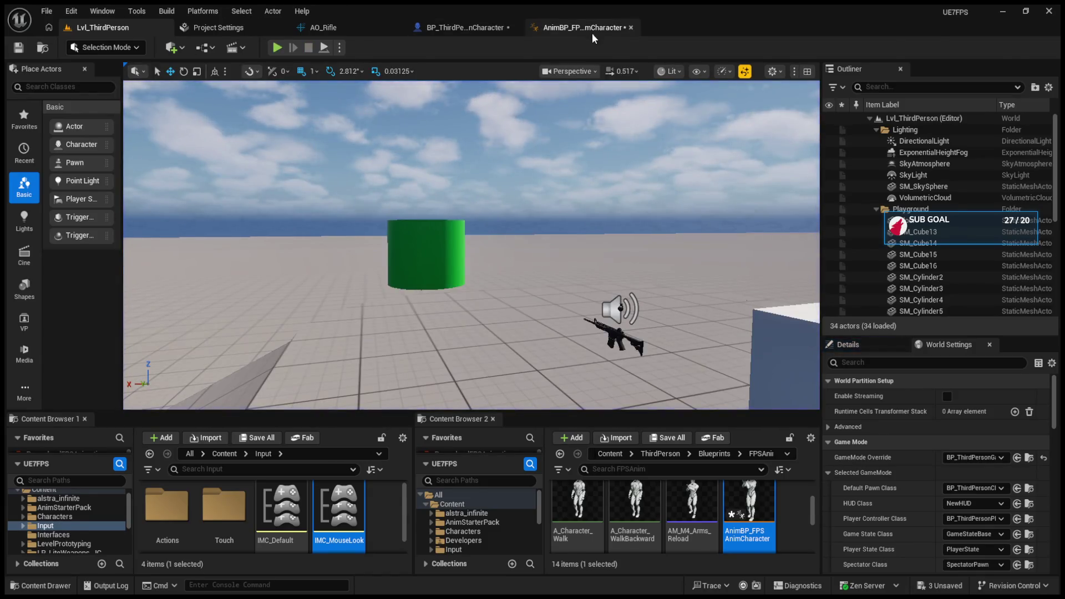
- Set the Add node to 360.0, chain a -1.0 math node, and feed it to the print conversion
{"action": "left_click", "coordinate": [588, 29]}
{"action": "type", "text": "360"}
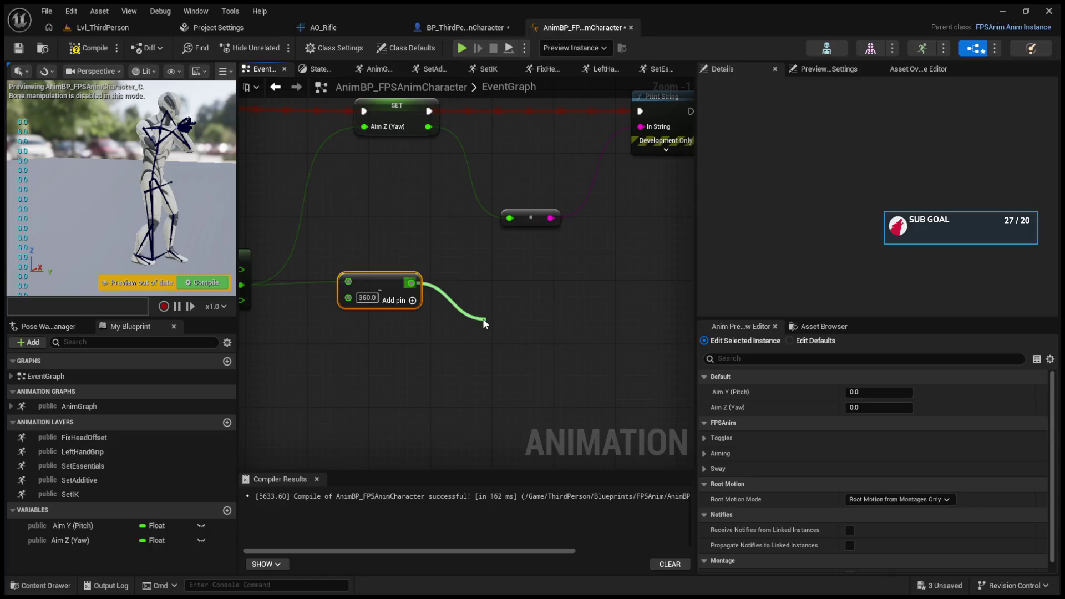
{"action": "left_click_drag", "start_coordinate": [411, 283], "coordinate": [483, 318]}
{"action": "left_click", "coordinate": [509, 337]}
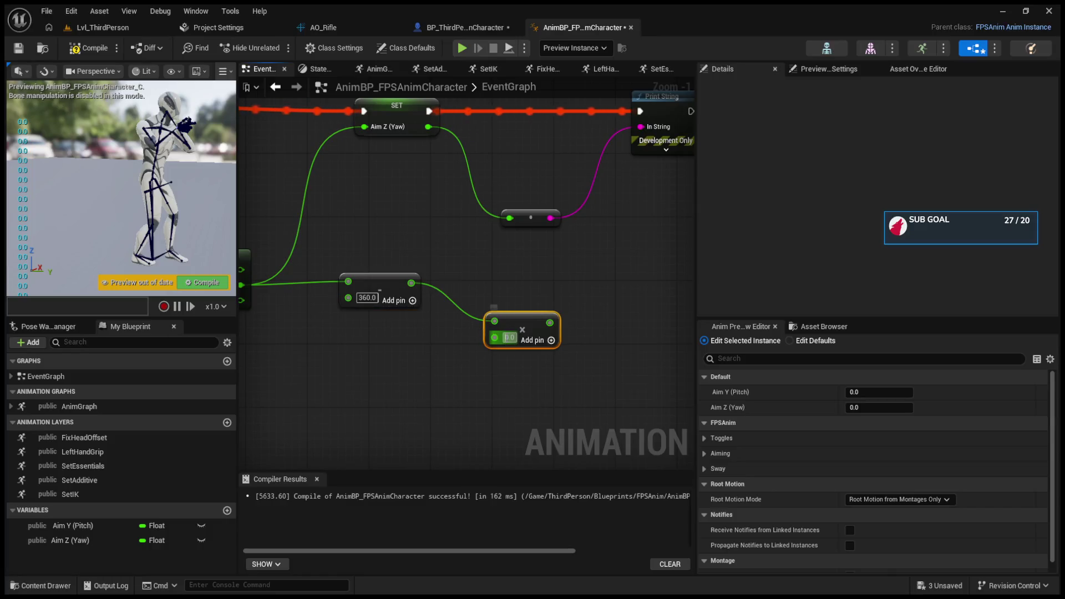
{"action": "type", "text": "-1"}
{"action": "key", "text": "BackSpace"}
{"action": "key", "text": "BackSpace"}
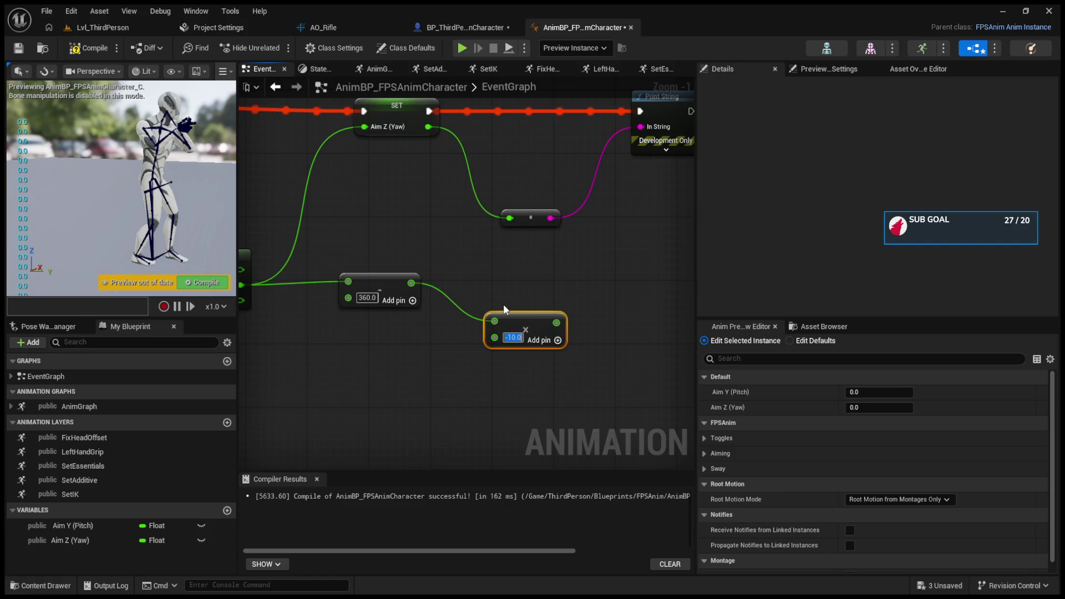
{"action": "type", "text": "-1"}
{"action": "key", "text": "Return"}
{"action": "mouse_move", "coordinate": [553, 323]}
{"action": "left_mouse_down"}
{"action": "mouse_move", "coordinate": [499, 226]}
{"action": "mouse_move", "coordinate": [512, 220]}
{"action": "left_mouse_up"}
- Compile the anim blueprint and play-test the new pitch math
{"action": "left_click", "coordinate": [88, 48]}
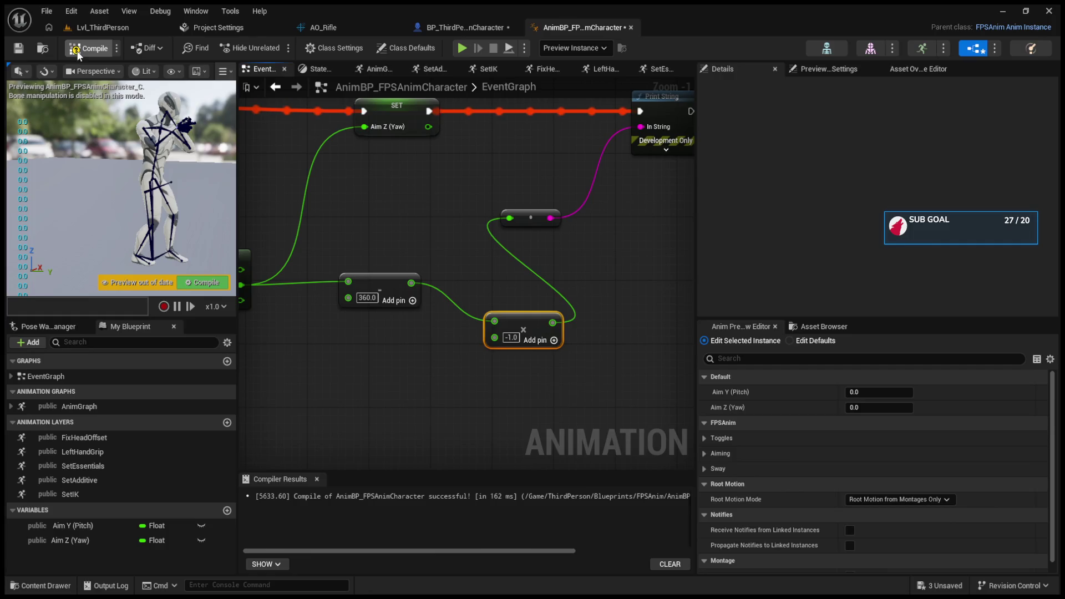
{"action": "left_click", "coordinate": [102, 27]}
{"action": "left_click", "coordinate": [272, 48]}
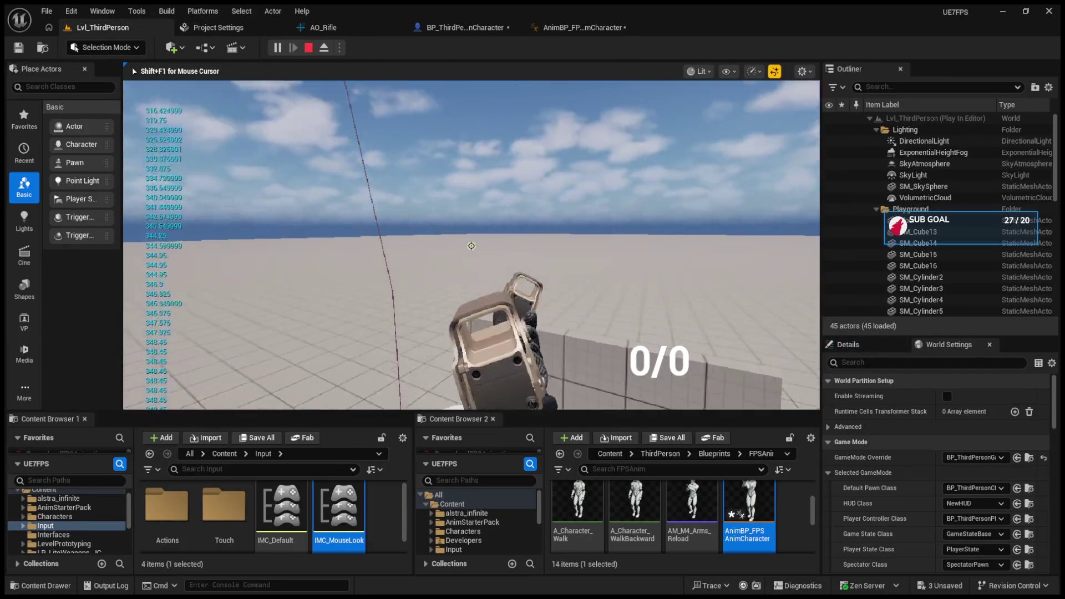
{"action": "key", "text": "Escape"}
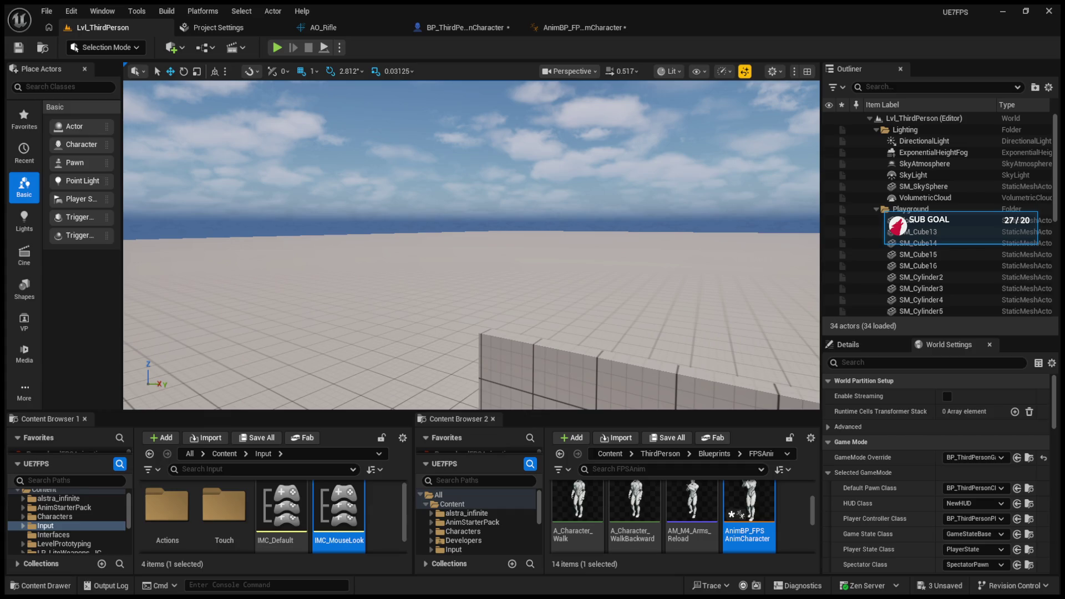
{"action": "left_click", "coordinate": [589, 30]}
- Delete both math nodes and route the Delta pitch through a Clamp Axis node into the print conversion
{"action": "mouse_move", "coordinate": [475, 175]}
{"action": "left_mouse_down"}
{"action": "mouse_move", "coordinate": [650, 238]}
{"action": "mouse_move", "coordinate": [562, 215]}
{"action": "left_mouse_up"}
{"action": "mouse_move", "coordinate": [461, 271]}
{"action": "left_mouse_down"}
{"action": "mouse_move", "coordinate": [592, 387]}
{"action": "mouse_move", "coordinate": [590, 376]}
{"action": "left_mouse_up"}
{"action": "key", "text": "Delete"}
{"action": "left_click_drag", "start_coordinate": [341, 310], "coordinate": [443, 297]}
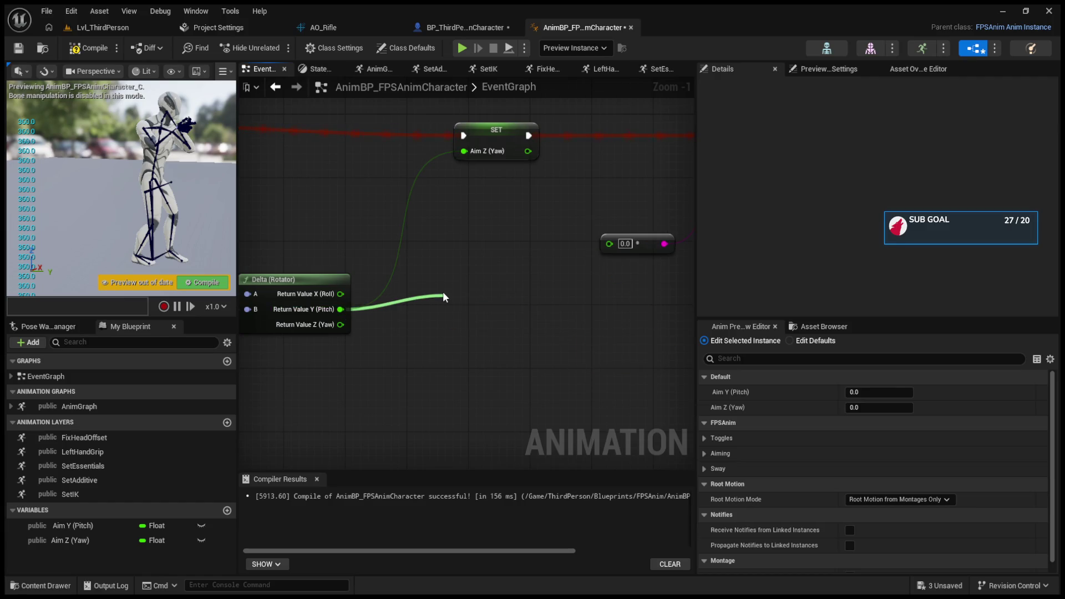
{"action": "left_click_drag", "start_coordinate": [442, 297], "coordinate": [443, 297]}
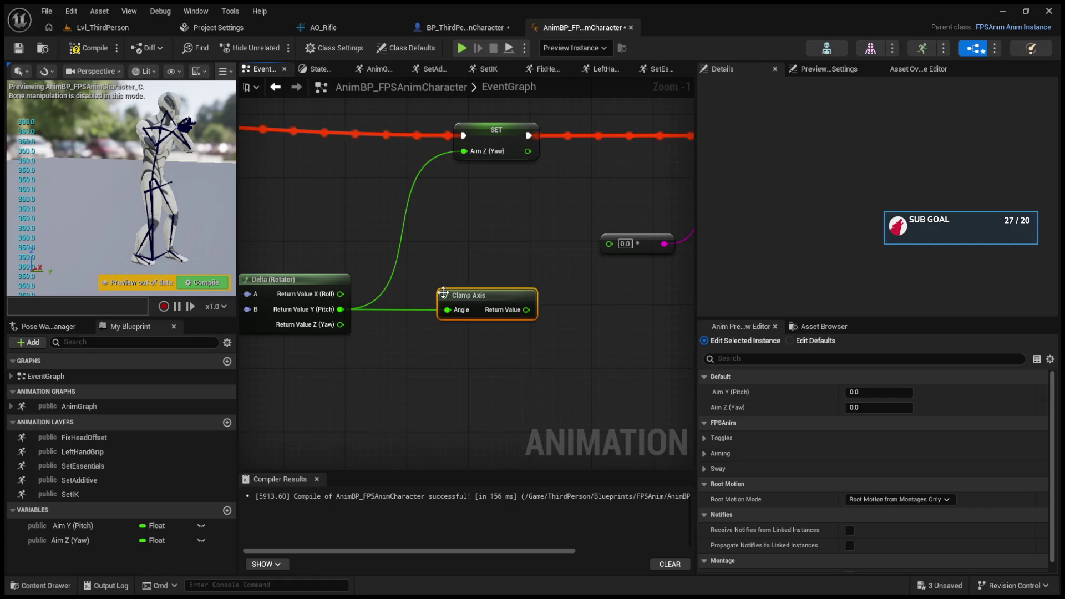
{"action": "left_click_drag", "start_coordinate": [527, 310], "coordinate": [609, 244]}
- Compile the anim blueprint and play-test the clamped pitch
{"action": "left_click", "coordinate": [91, 27]}
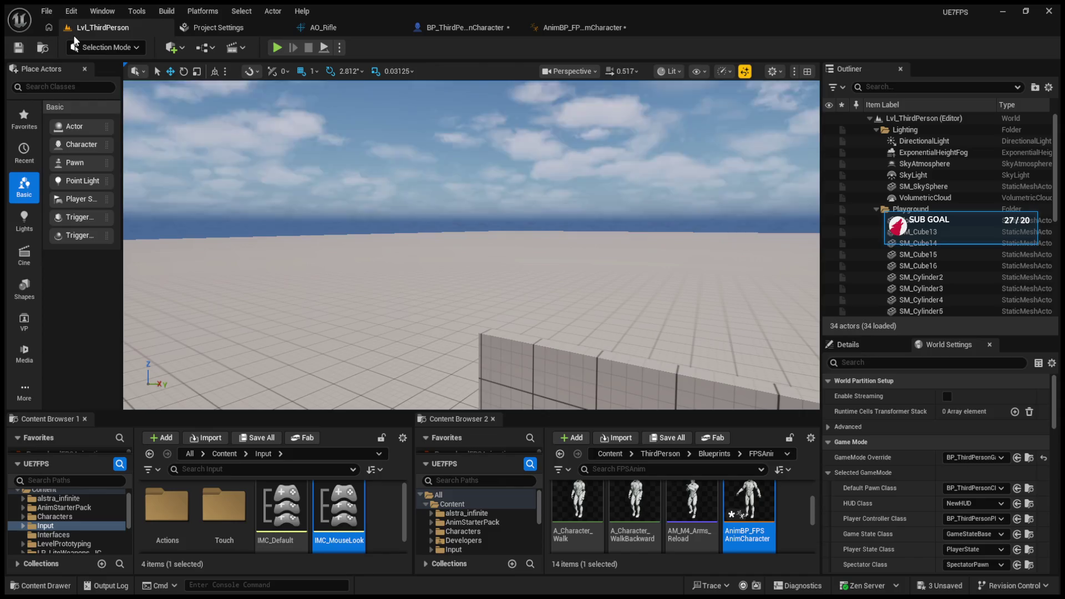
{"action": "left_click", "coordinate": [577, 27]}
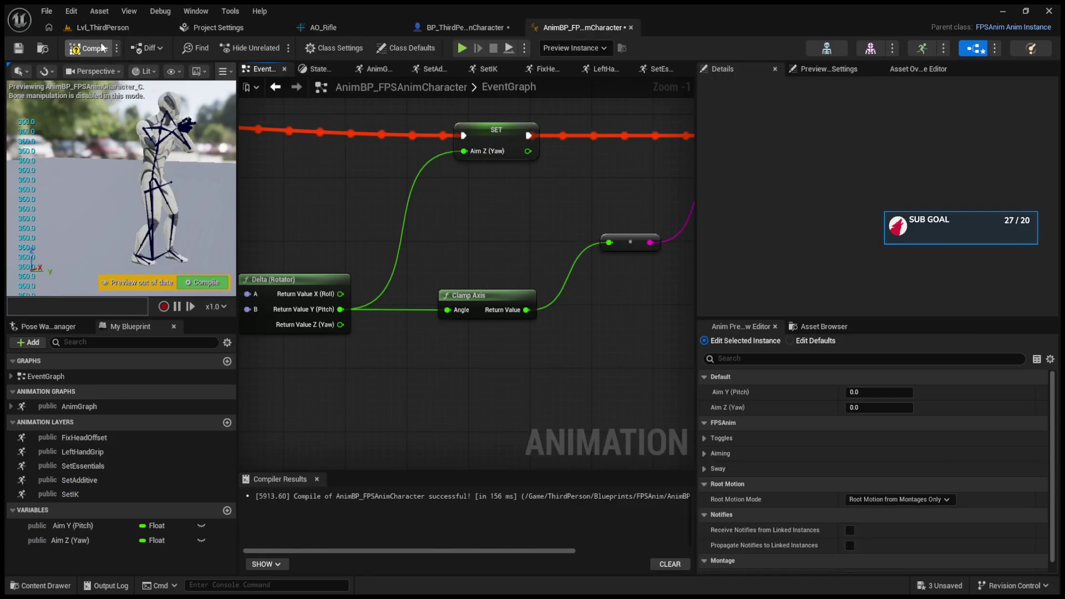
{"action": "left_click", "coordinate": [101, 27]}
{"action": "left_click", "coordinate": [276, 47]}
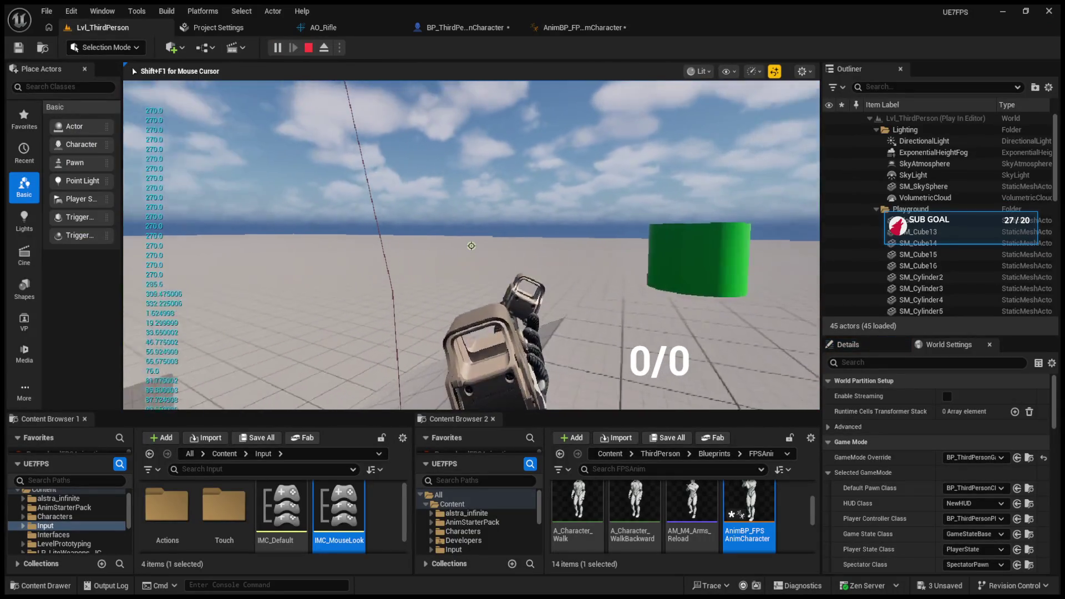
{"action": "key", "text": "Escape"}
- Wire the raw Delta pitch straight into the print conversion, play-test, and select Clamp Axis
{"action": "left_click", "coordinate": [555, 25]}
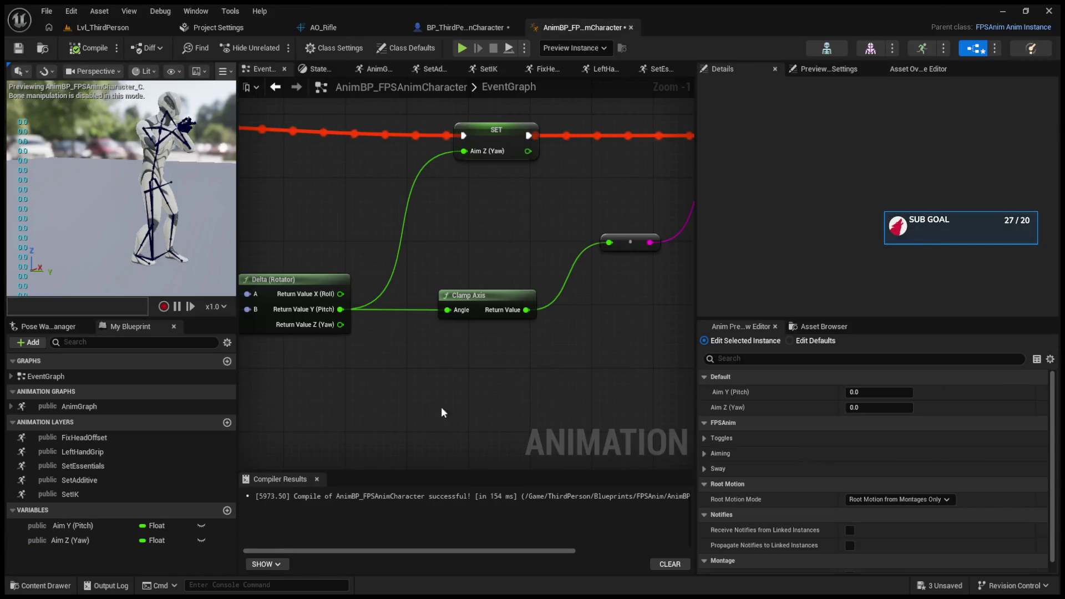
{"action": "mouse_move", "coordinate": [341, 309]}
{"action": "left_mouse_down"}
{"action": "mouse_move", "coordinate": [446, 301]}
{"action": "mouse_move", "coordinate": [611, 243]}
{"action": "left_mouse_up"}
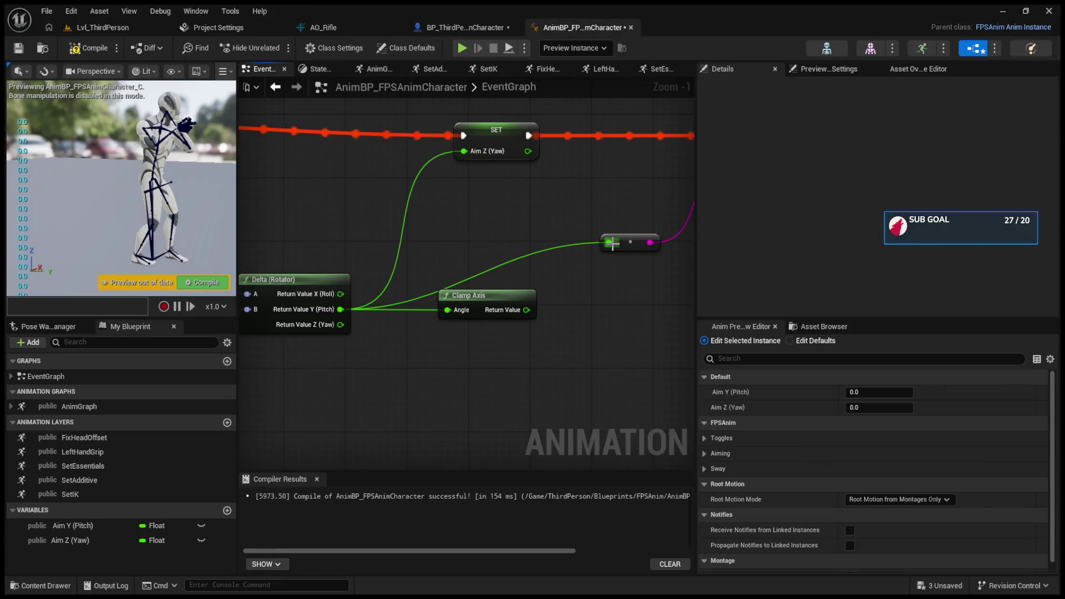
{"action": "left_click", "coordinate": [92, 26]}
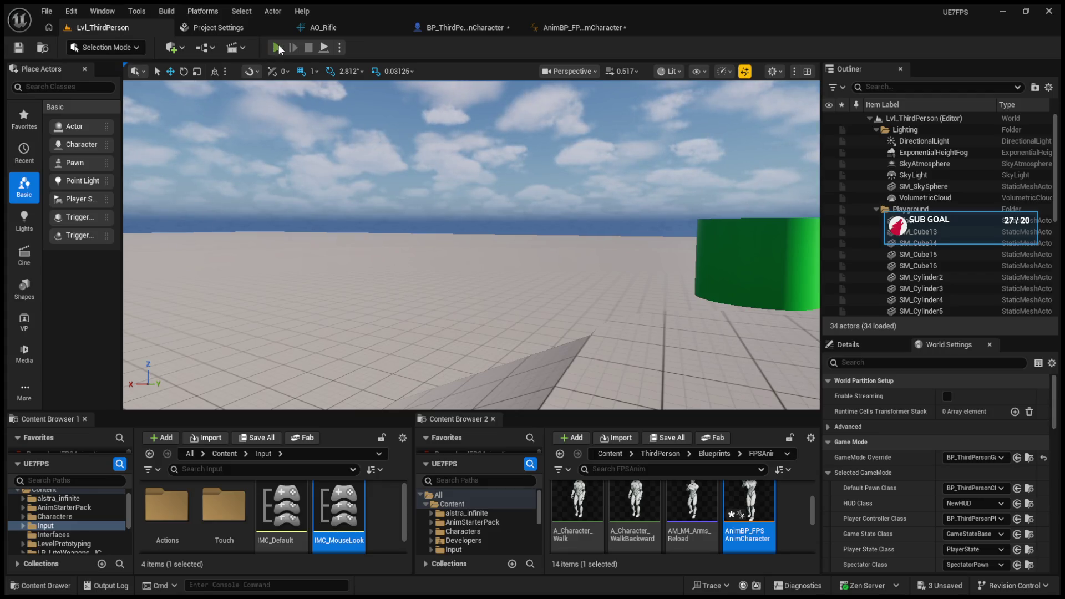
{"action": "left_click", "coordinate": [278, 48]}
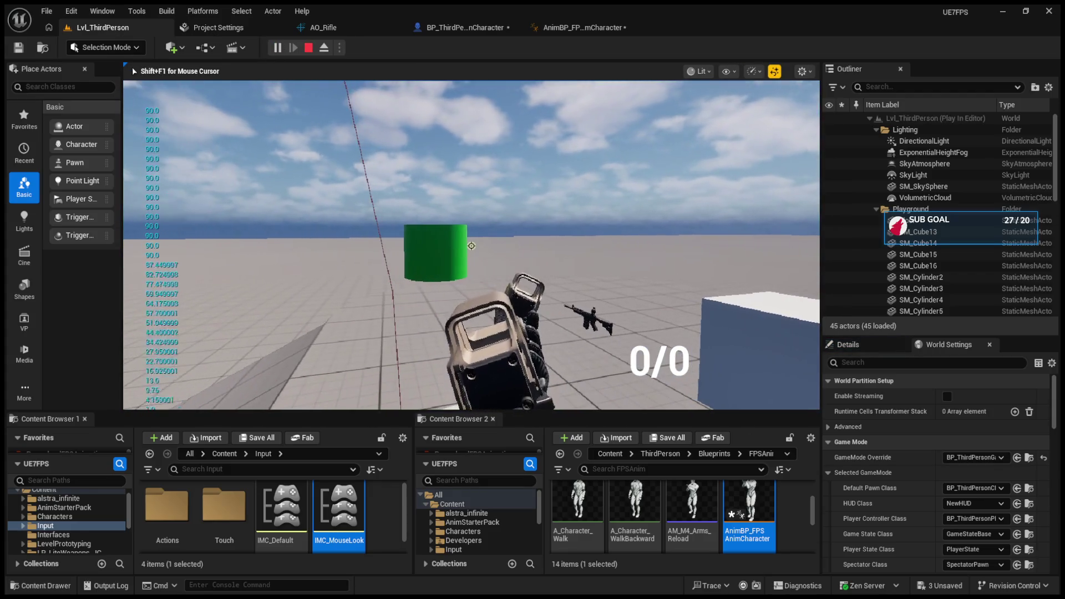
{"action": "key", "text": "Escape"}
{"action": "left_click", "coordinate": [450, 307]}
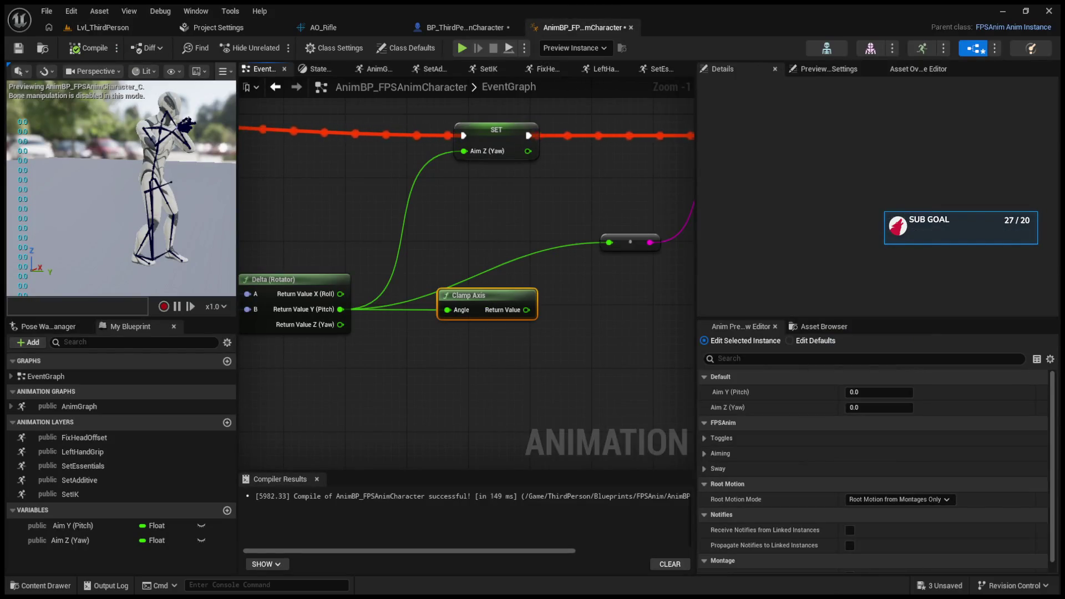